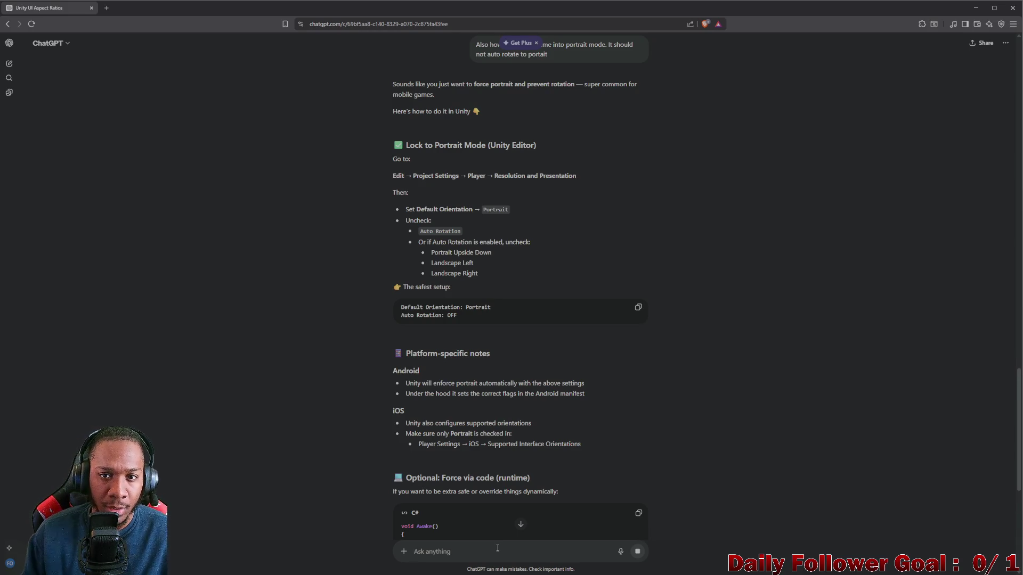
- Scroll through ChatGPT's portrait-lock advice, then minimize the browser to reveal the Unity editor
scroll(573, 171, "up", 2)
scroll(548, 174, "down", 2)
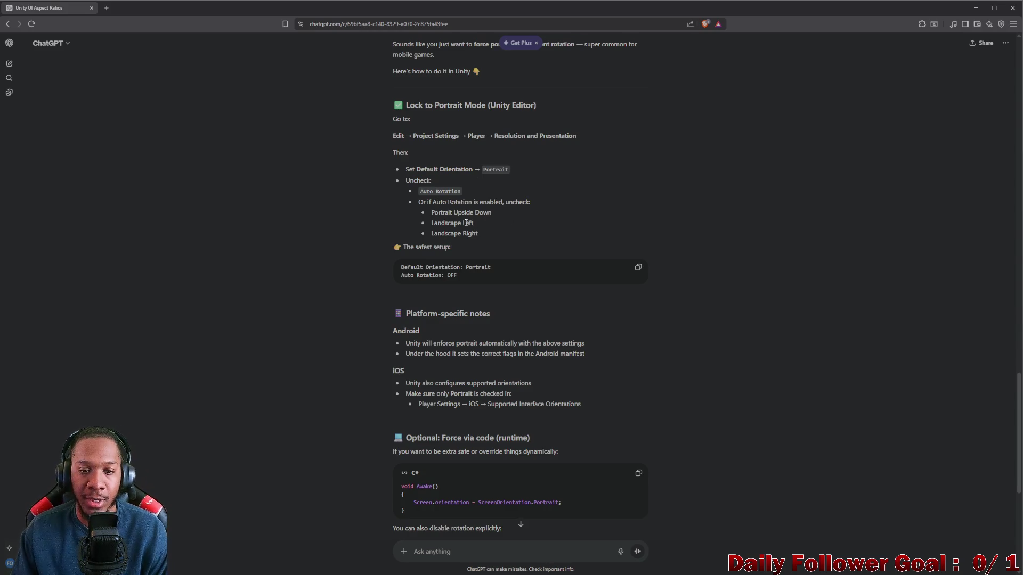
scroll(463, 264, "down", 1)
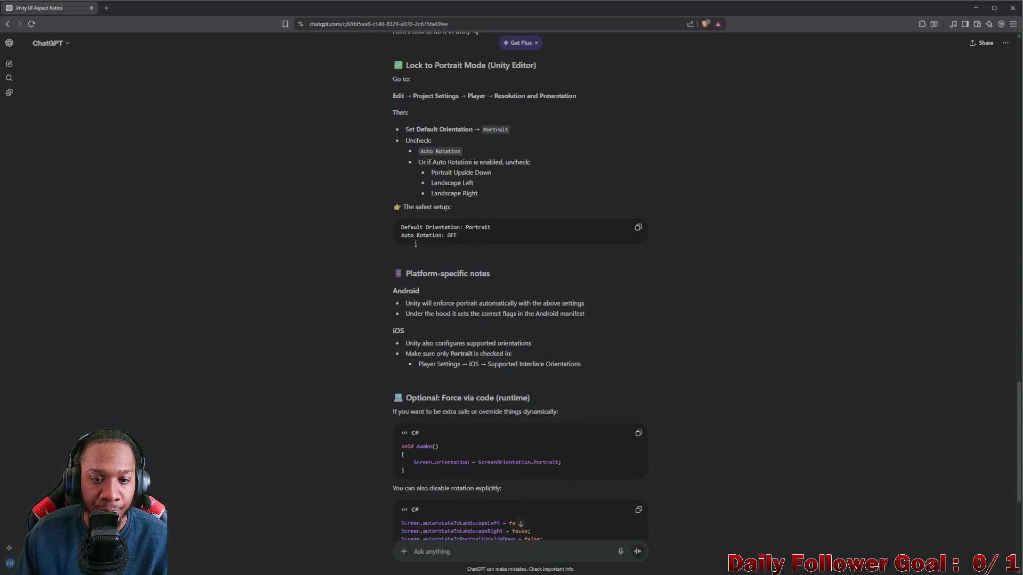
left_click(978, 8)
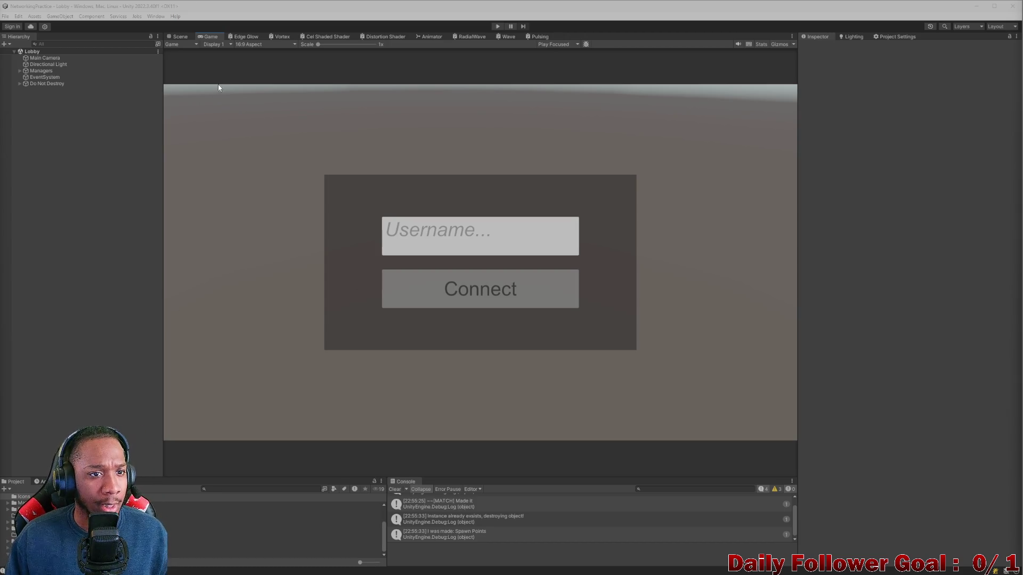
- Preview the Game view at 20:9 Aspect and move the editor window to the screen's left side
left_click(263, 44)
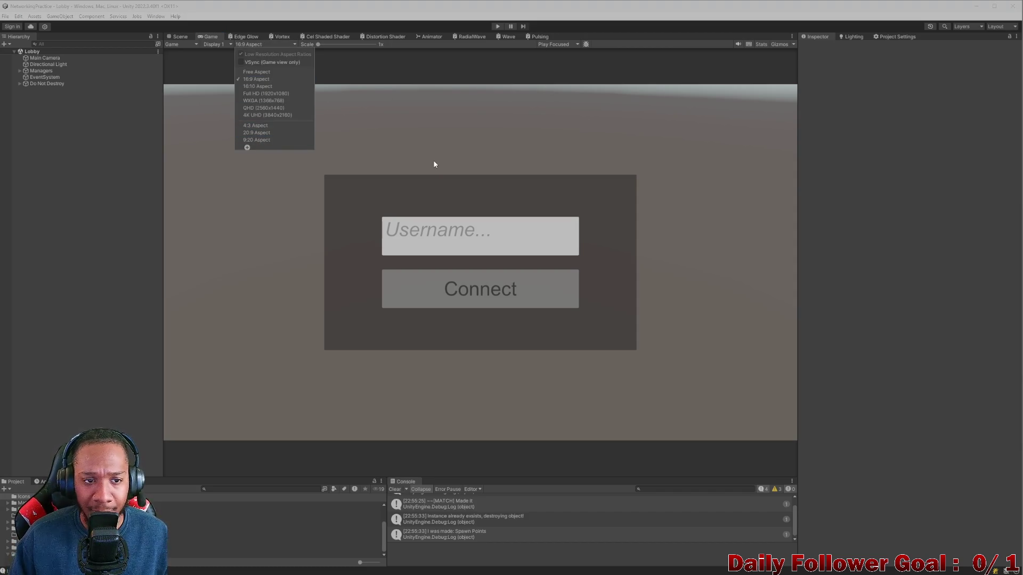
left_click(260, 133)
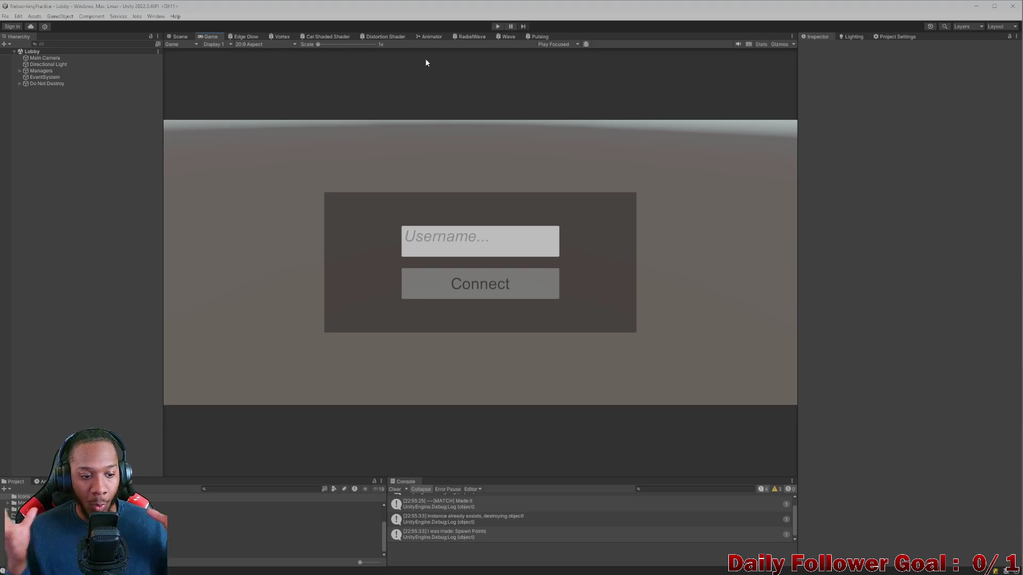
left_click_drag(516, 24, 344, 26)
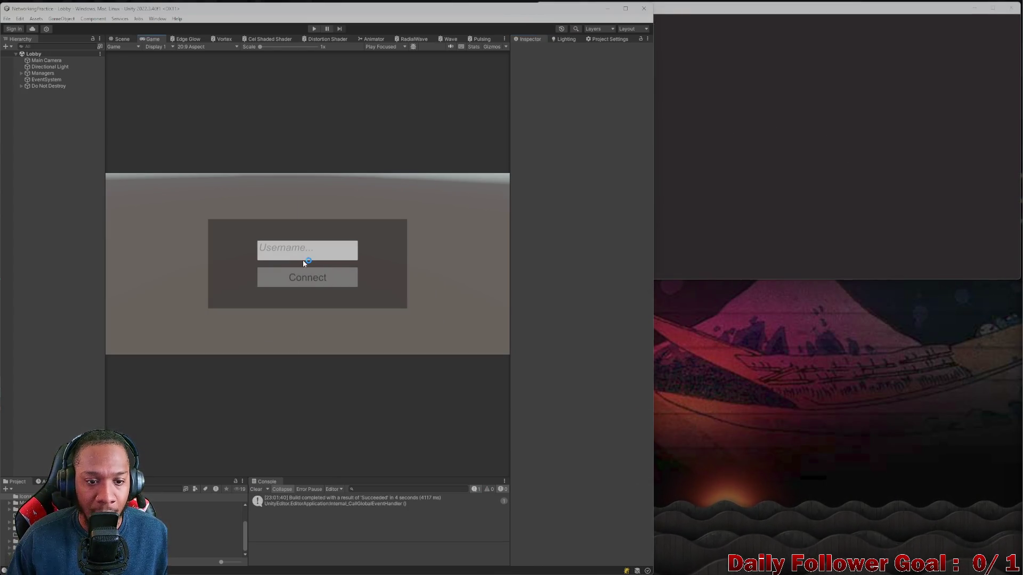
- Enter Play mode and connect players 'asdf' in the editor and 'zxcv' in the build
left_click(313, 29)
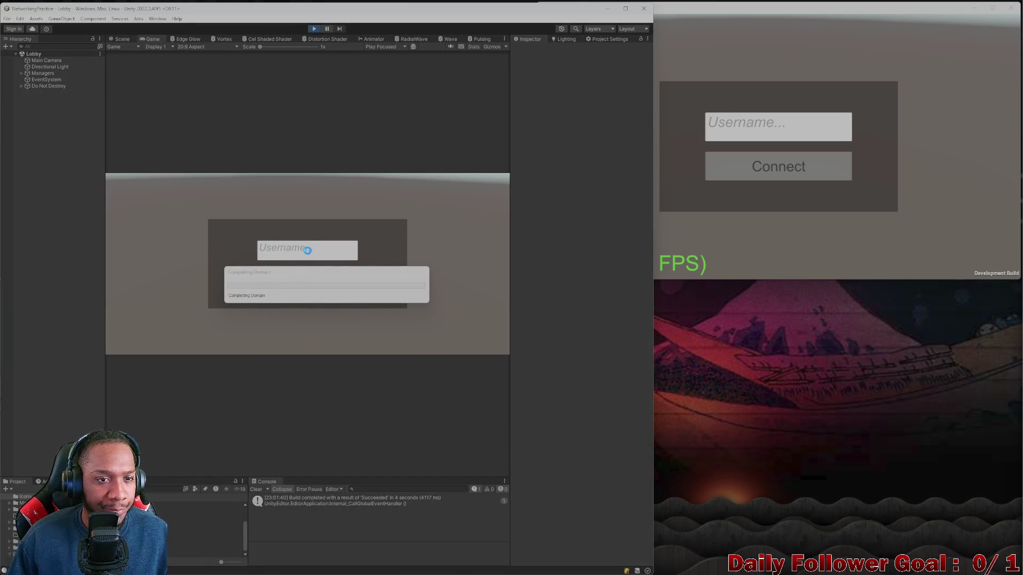
left_click(309, 251)
type("asdf")
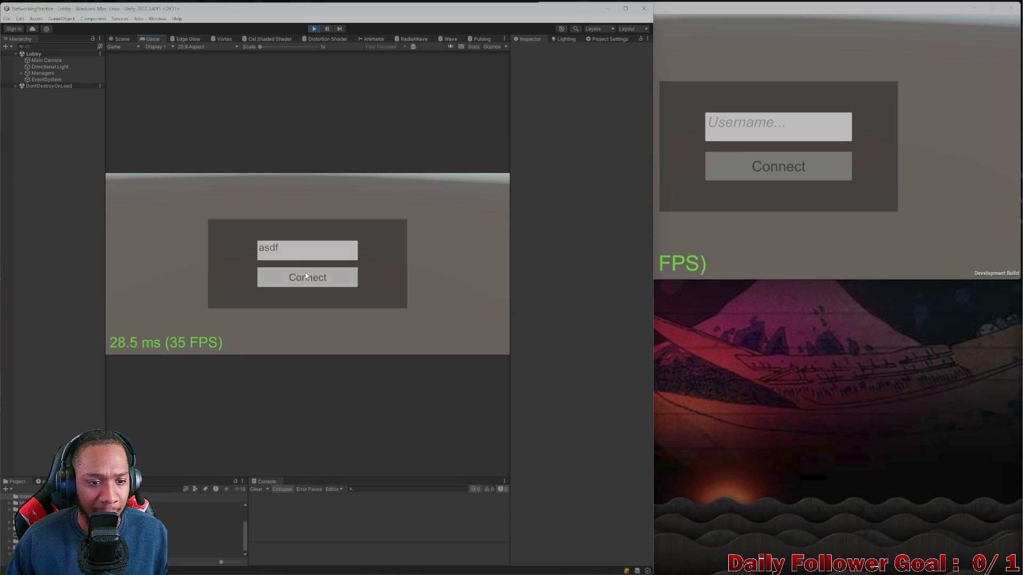
left_click(307, 275)
left_click(778, 127)
type("zxcv")
left_click(778, 166)
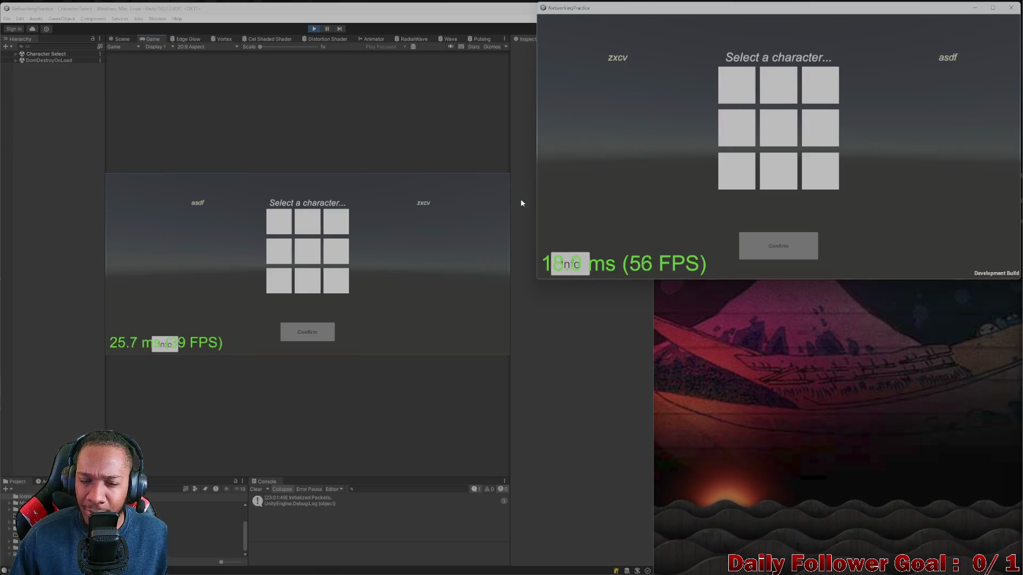
- Pick and confirm The Speedster in the editor and The Brawn in the built game
left_click(276, 225)
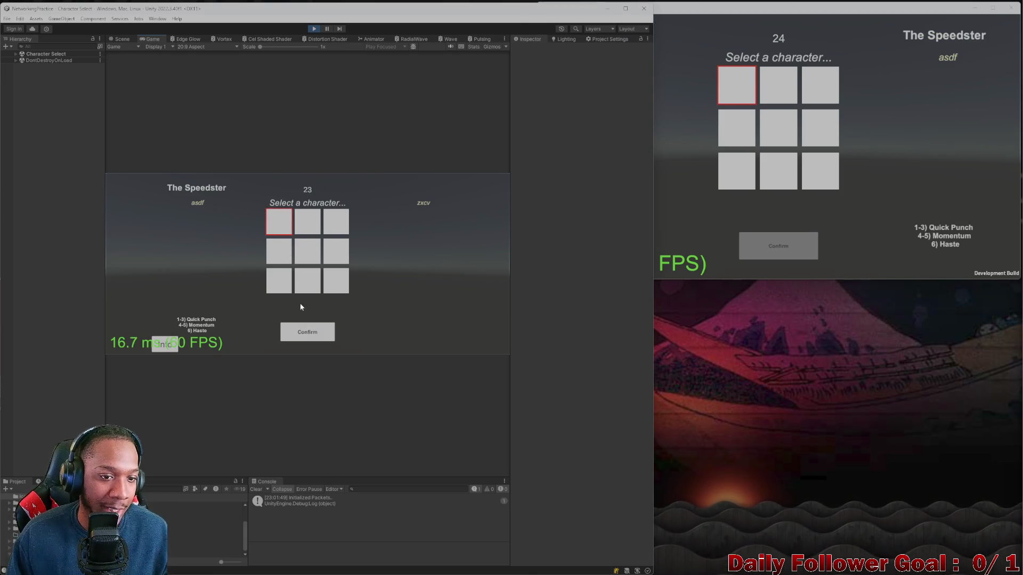
left_click(302, 334)
left_click(784, 103)
left_click(777, 247)
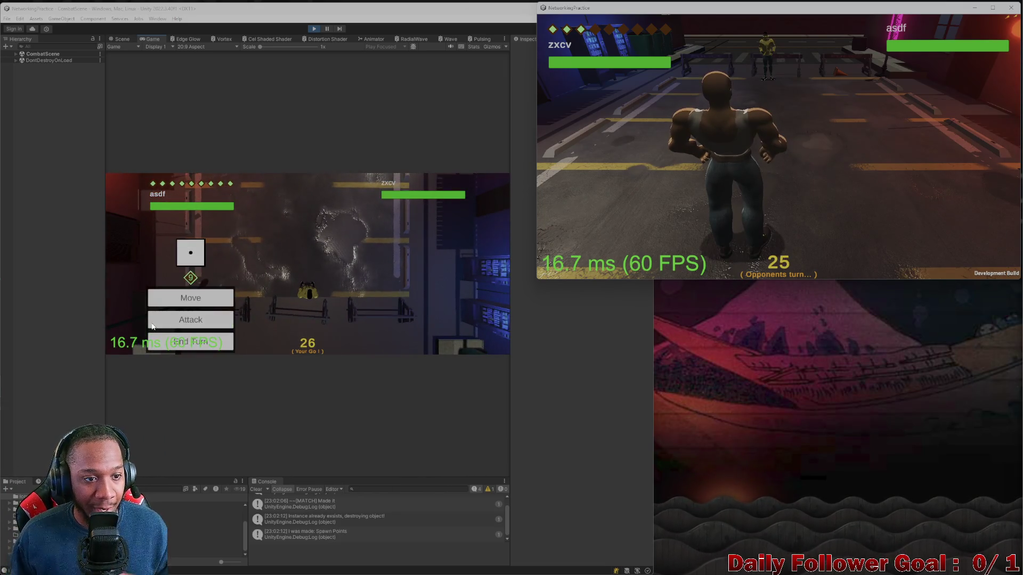
- Try Move and Attack, end the turn, then stop Play mode and close the built game
left_click(178, 306)
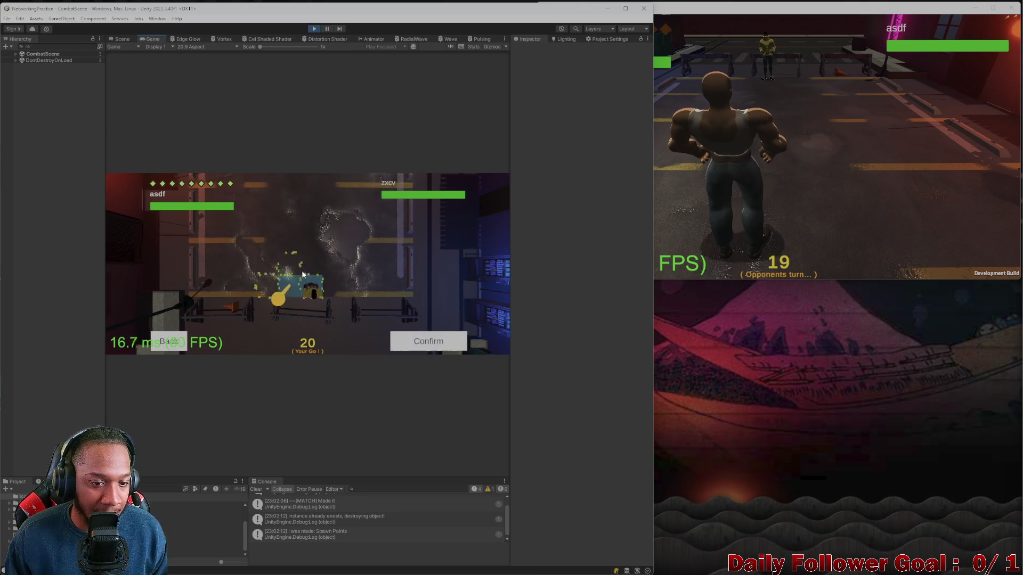
left_click(328, 308)
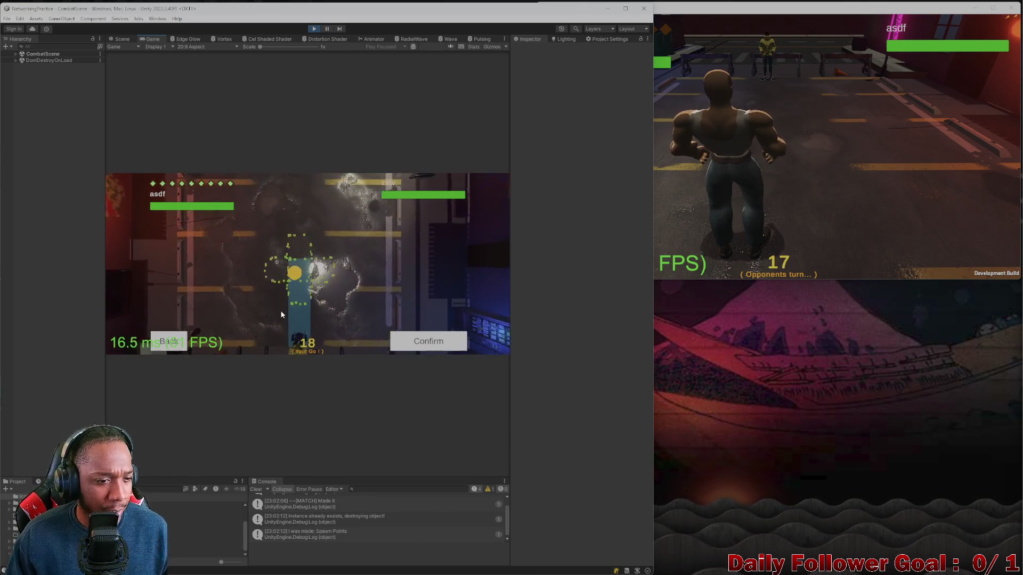
left_click(180, 346)
left_click(191, 320)
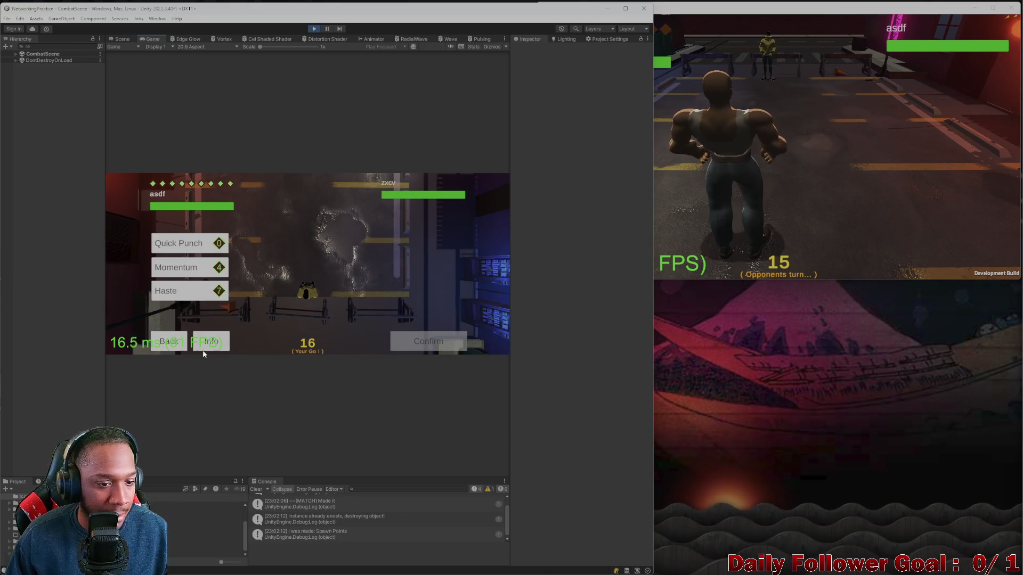
left_click(177, 341)
left_click(212, 341)
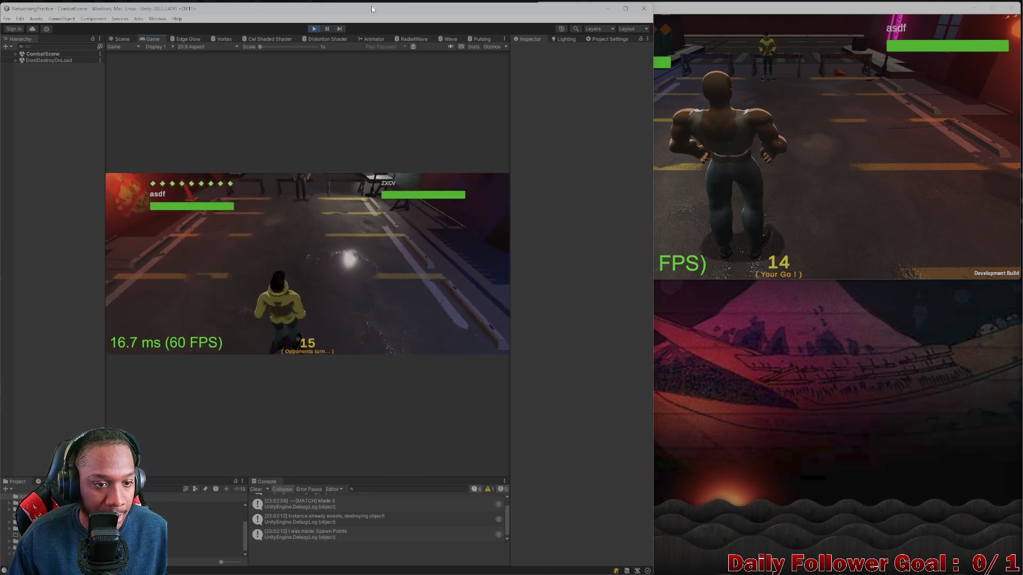
left_click(314, 30)
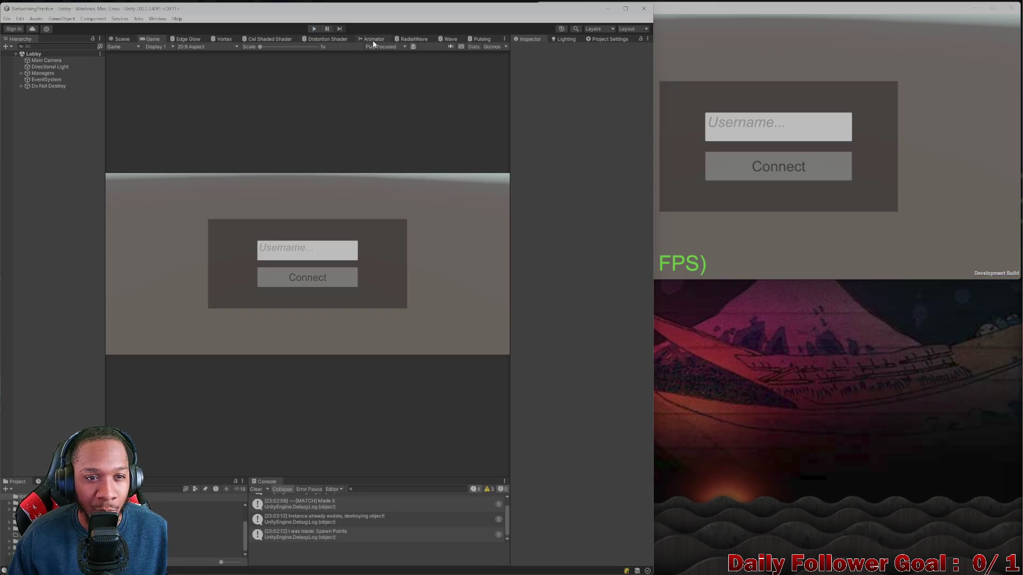
left_click(1010, 8)
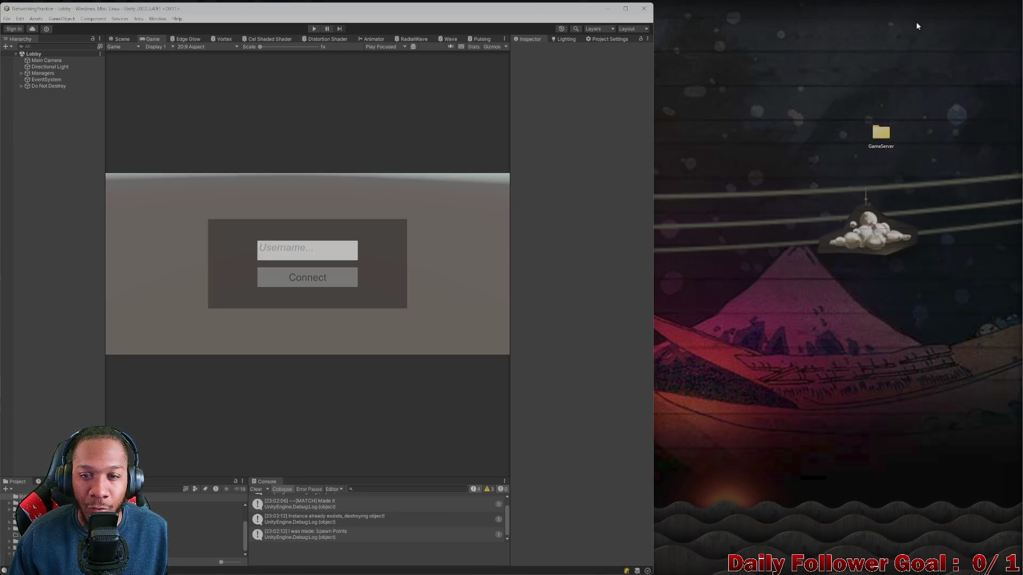
- Maximize the editor and preview the Game view at 4:3 Aspect
mouse_move(414, 8)
left_mouse_down()
mouse_move(605, 17)
mouse_move(605, 1)
left_mouse_up()
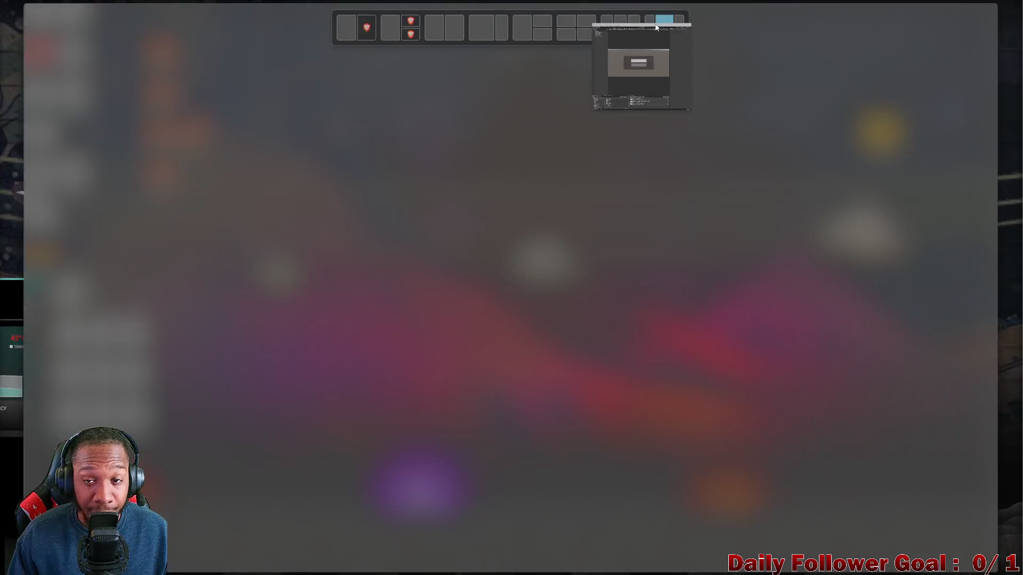
left_click(263, 45)
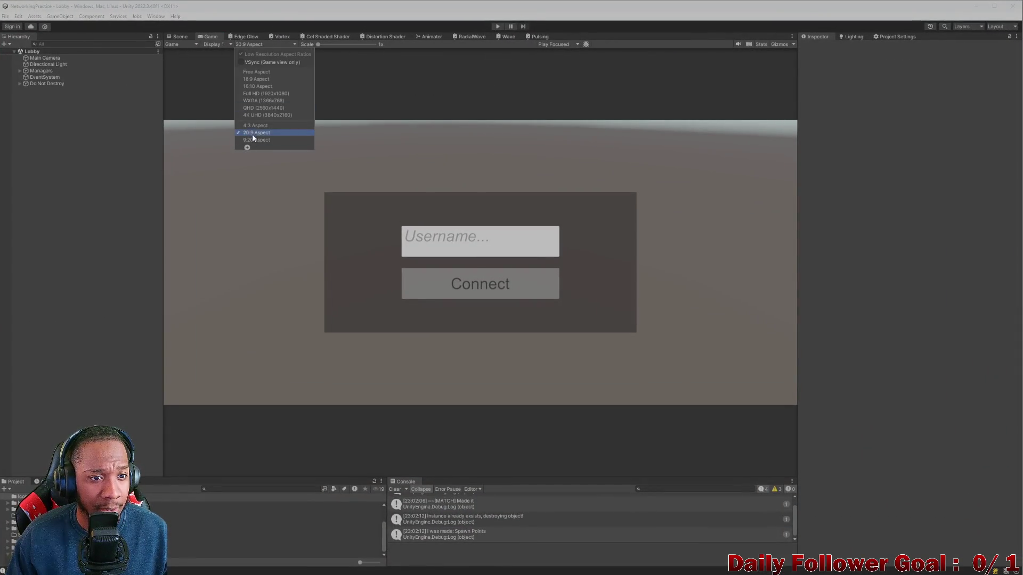
left_click(251, 134)
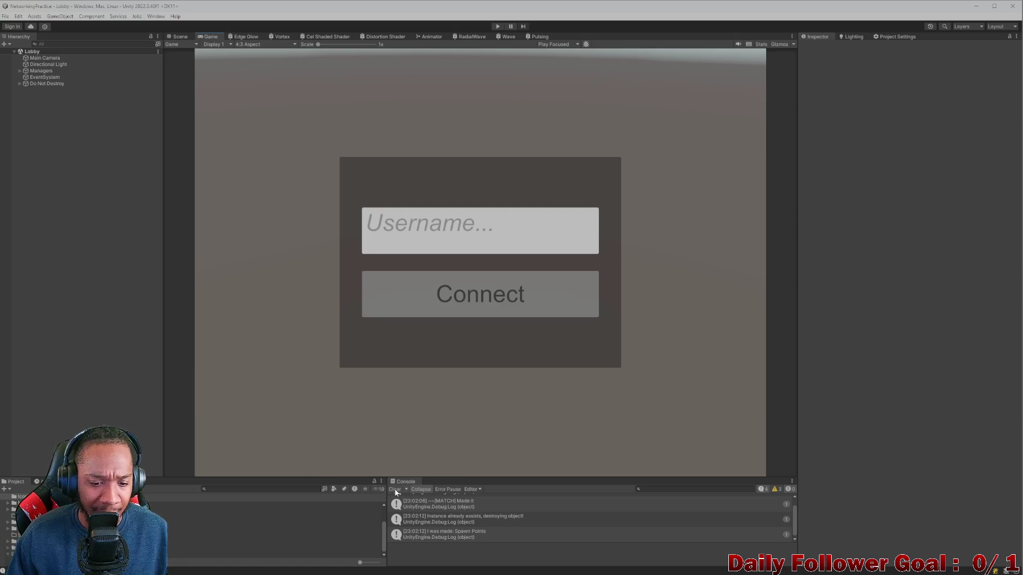
- Search the Project assets for 'char'
left_click(245, 490)
type("cr")
key("BackSpace")
type("har")
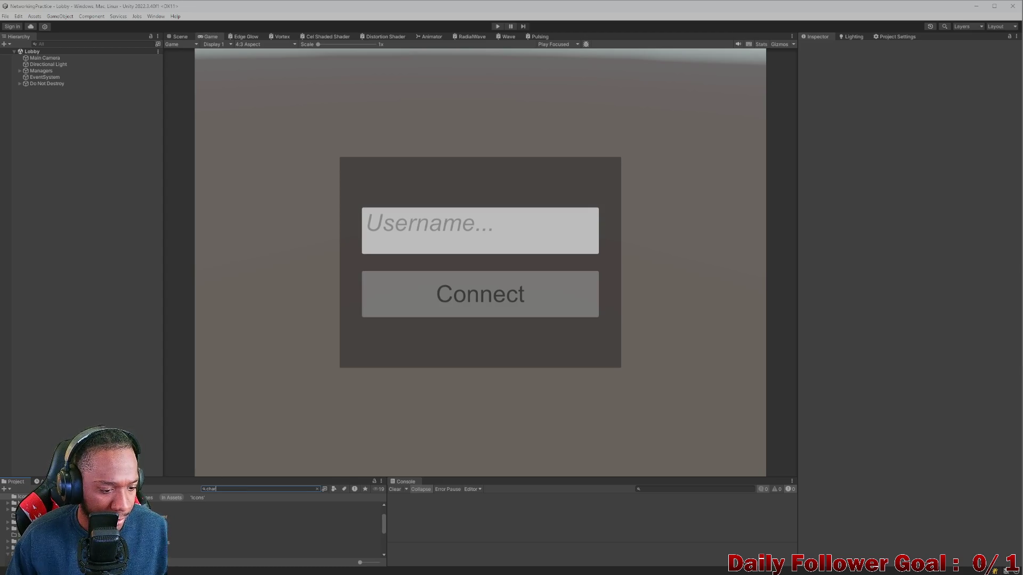
- Open the Character Select scene and run it briefly in Play mode
double_click(154, 535)
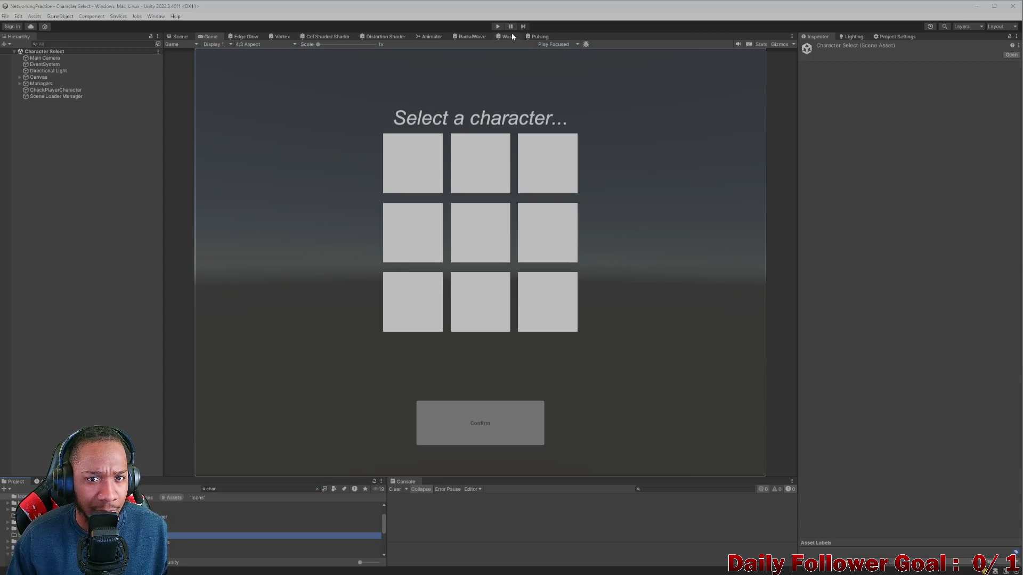
left_click(497, 27)
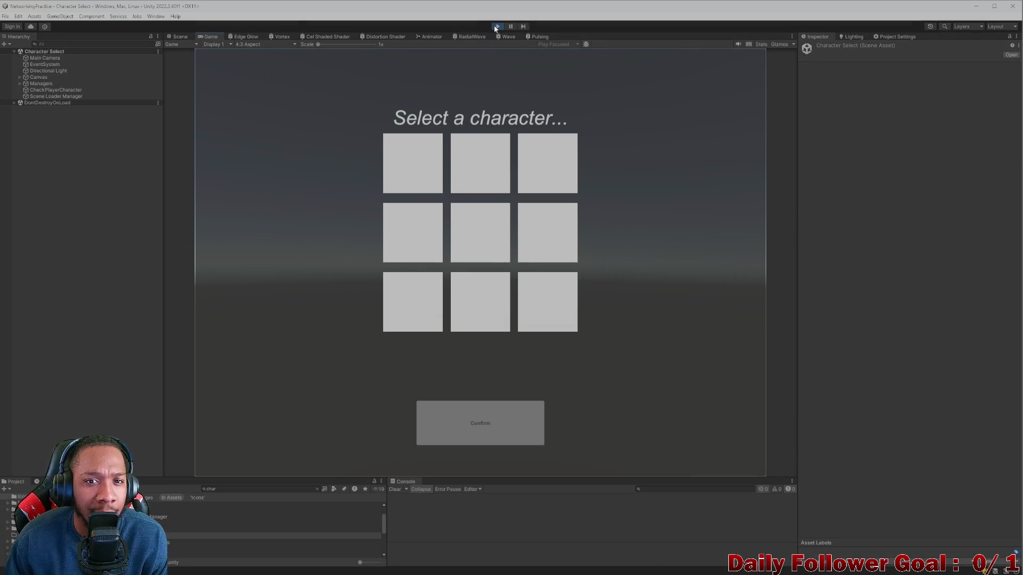
left_click(496, 27)
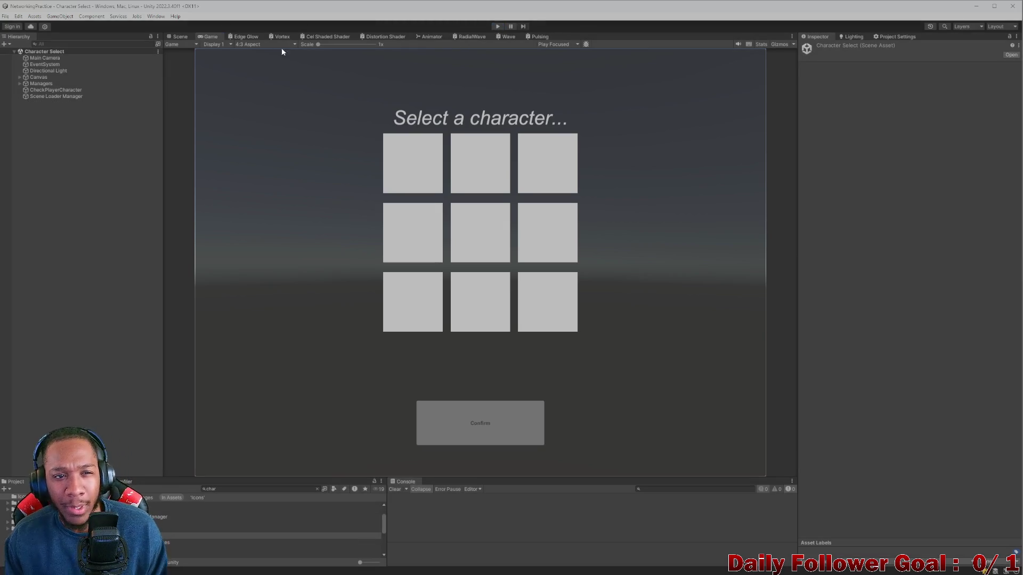
- Switch to the Scene view and pan and orbit around the canvas panel
left_click(181, 38)
mouse_move(480, 175)
left_mouse_down()
mouse_move(430, 142)
mouse_move(520, 183)
mouse_move(443, 310)
mouse_move(500, 261)
mouse_move(537, 180)
mouse_move(496, 318)
mouse_move(569, 317)
mouse_move(269, 324)
mouse_move(260, 306)
mouse_move(330, 294)
mouse_move(373, 381)
mouse_move(308, 349)
left_mouse_up()
mouse_move(402, 301)
left_mouse_down()
mouse_move(418, 280)
mouse_move(425, 306)
mouse_move(523, 292)
mouse_move(484, 304)
mouse_move(527, 327)
mouse_move(479, 336)
left_mouse_up()
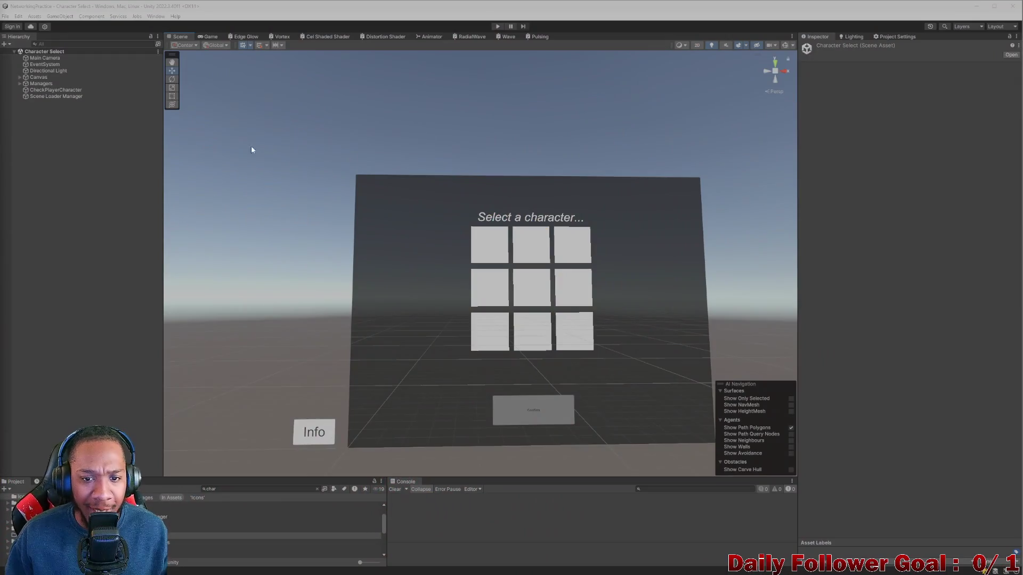
left_click_drag(252, 150, 417, 162)
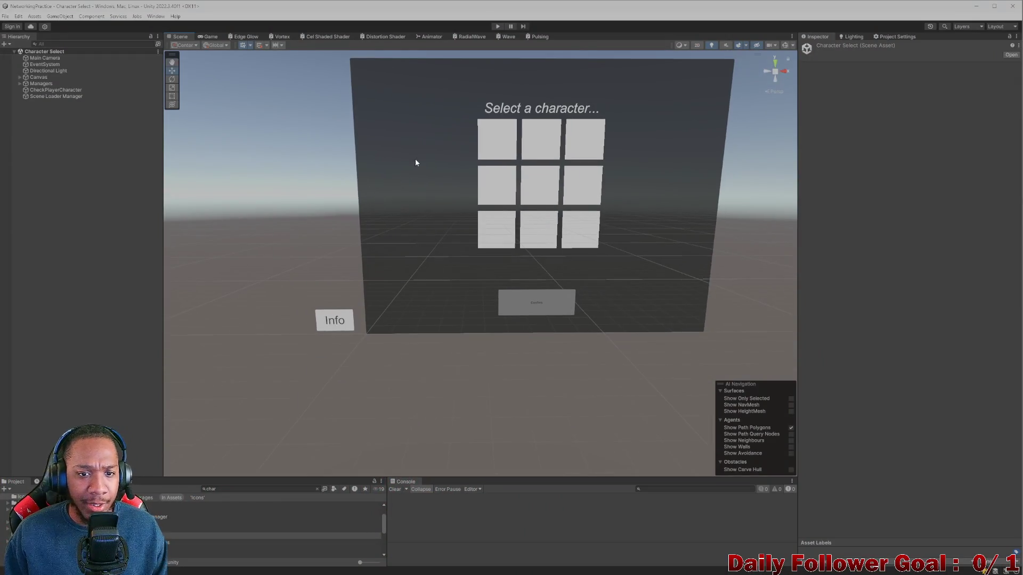
- Select the Name object from a Hierarchy search, then clear the search to see it in context
left_click(94, 45)
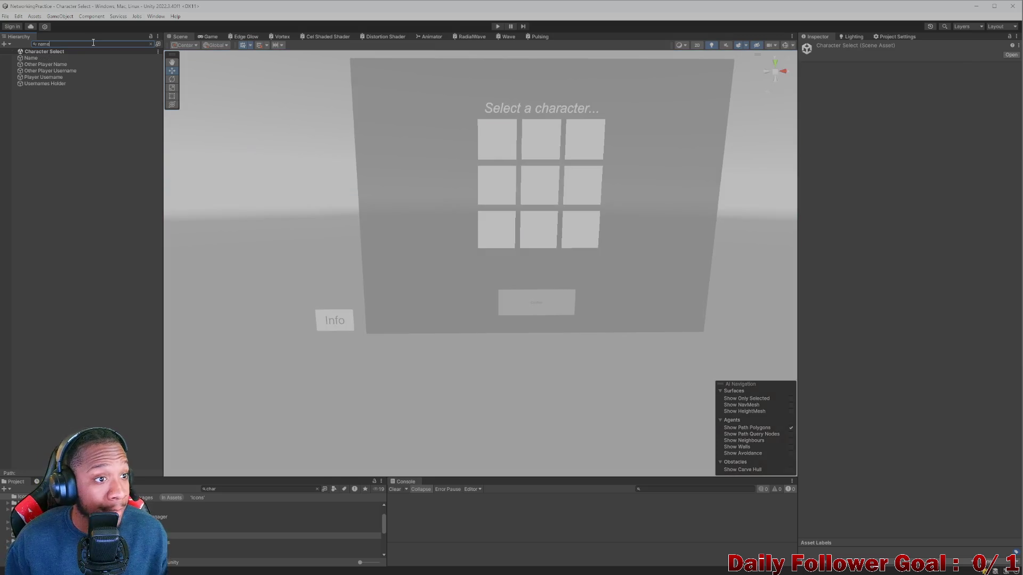
type("name")
left_click(122, 58)
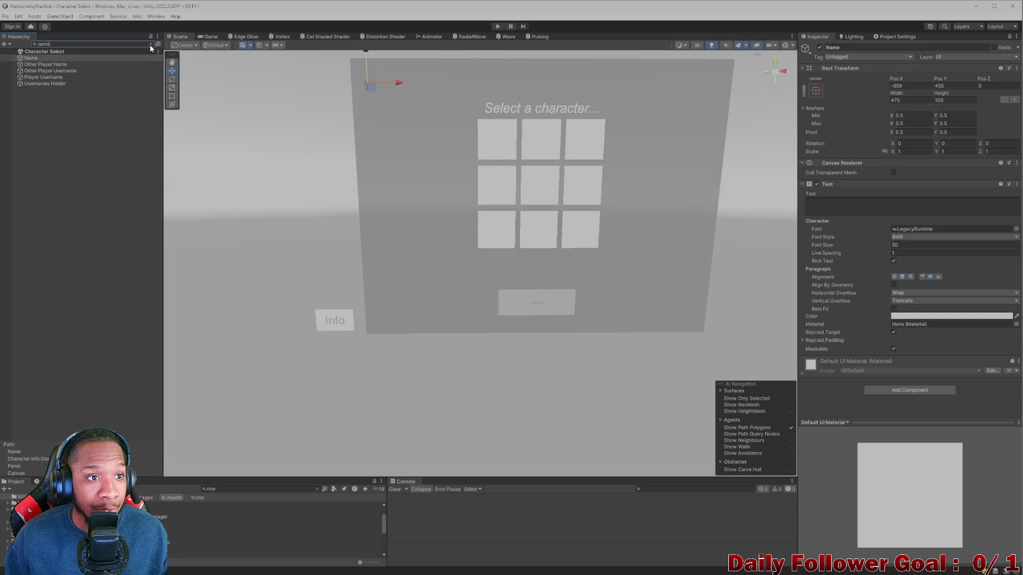
left_click(150, 43)
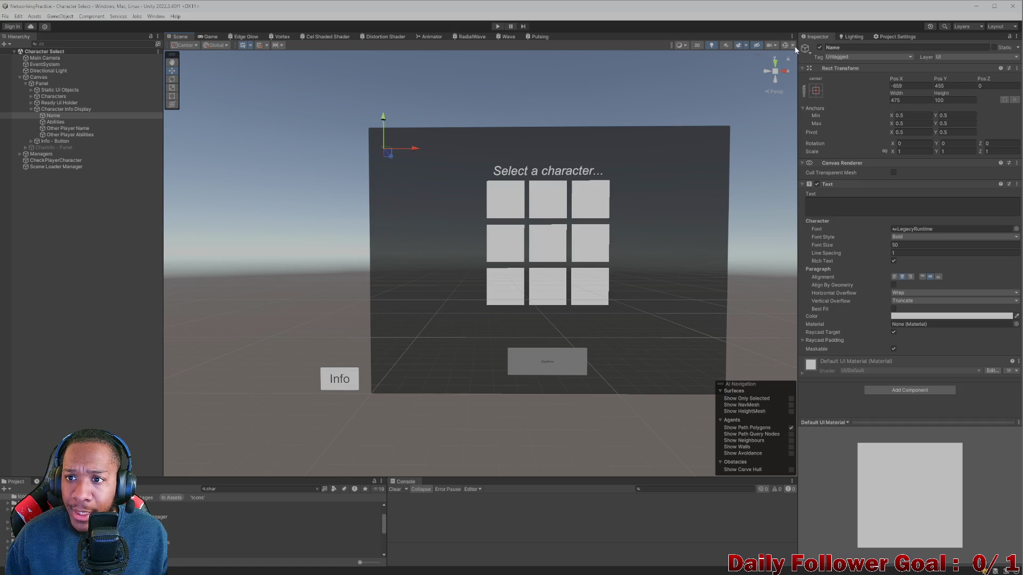
- Enable Gizmos to show UI outlines, zoom out, and collapse Canvas in the Hierarchy
left_click(787, 46)
scroll(461, 318, "down", 3)
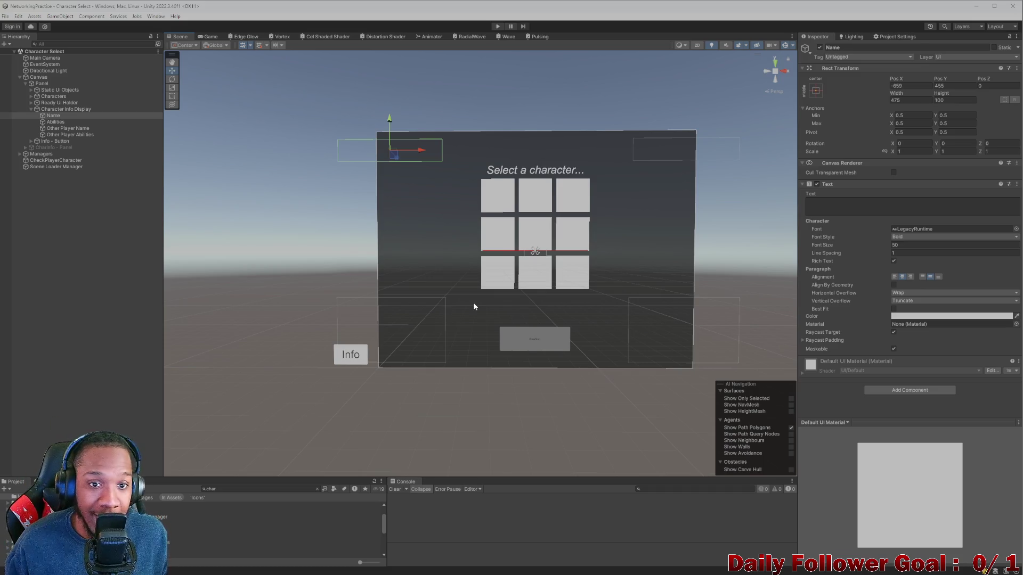
left_click(19, 78)
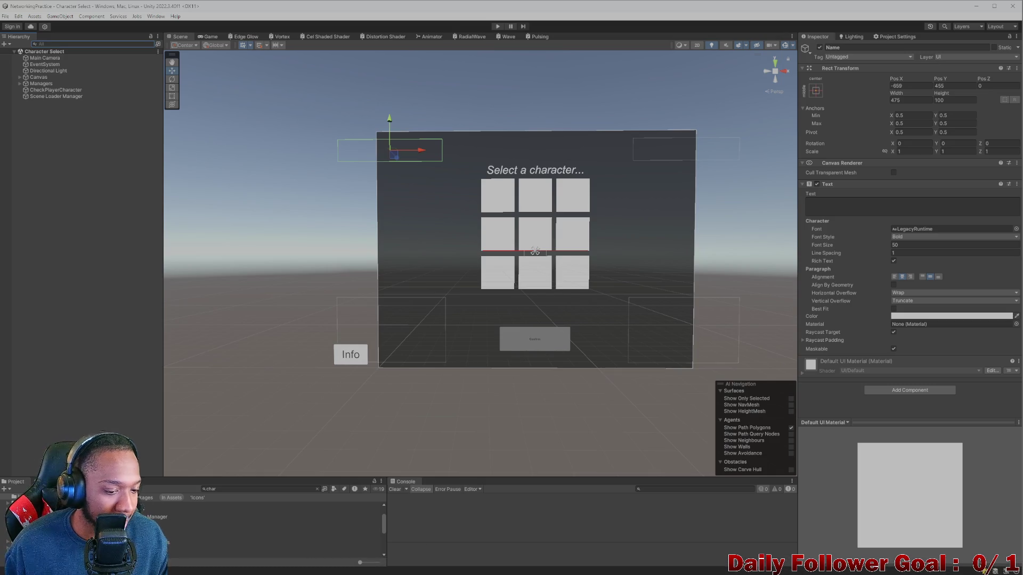
- Clear the Project search and reveal the DragMover material's folder with Show in Explorer
left_click(317, 489)
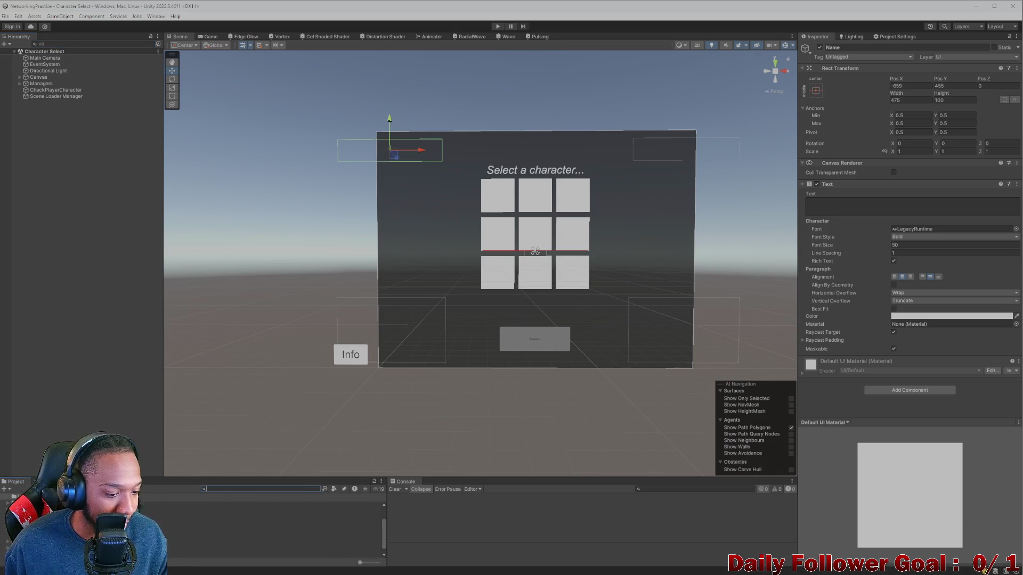
left_click(16, 502)
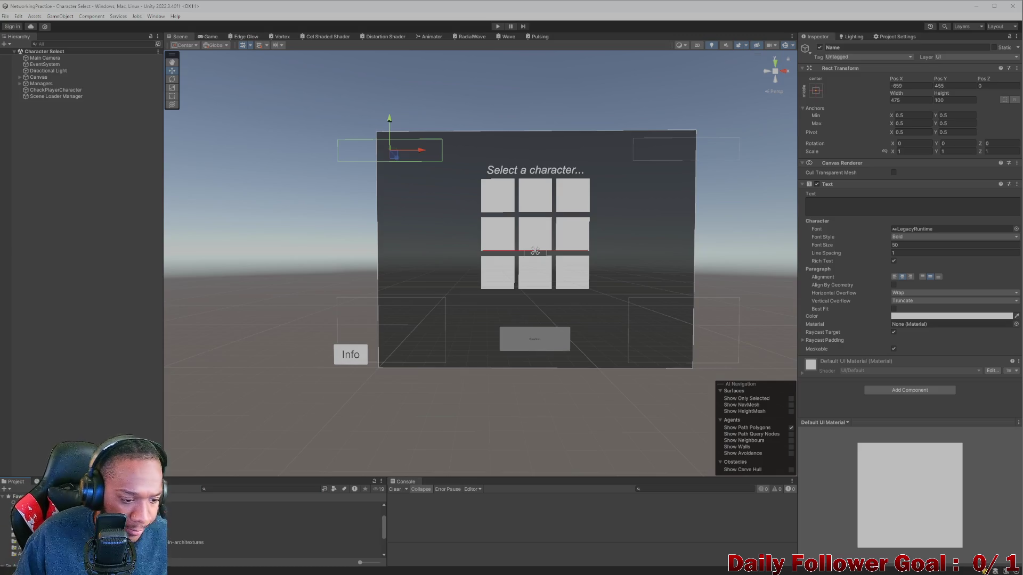
scroll(266, 528, "down", 2)
right_click(104, 524)
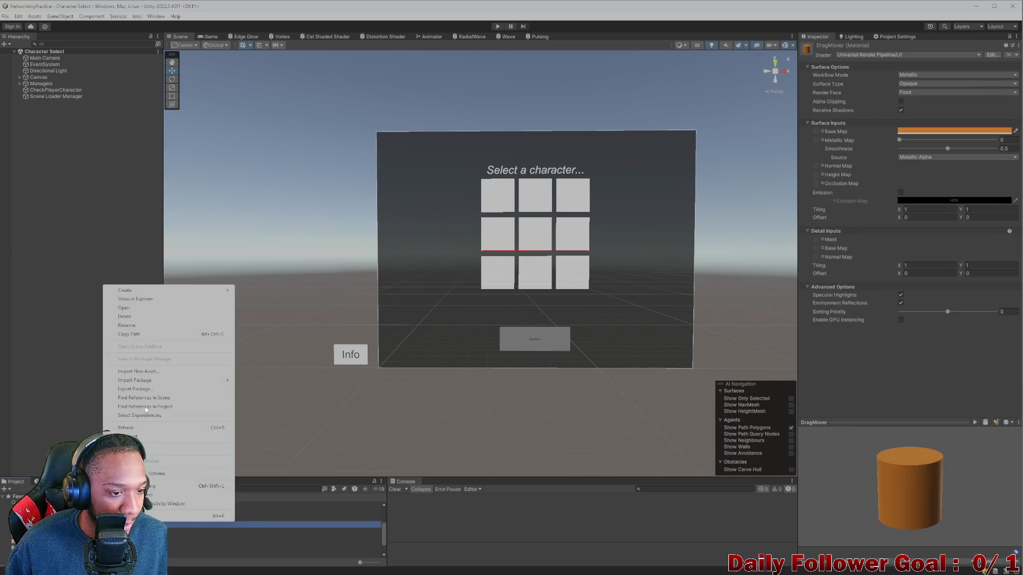
left_click(147, 299)
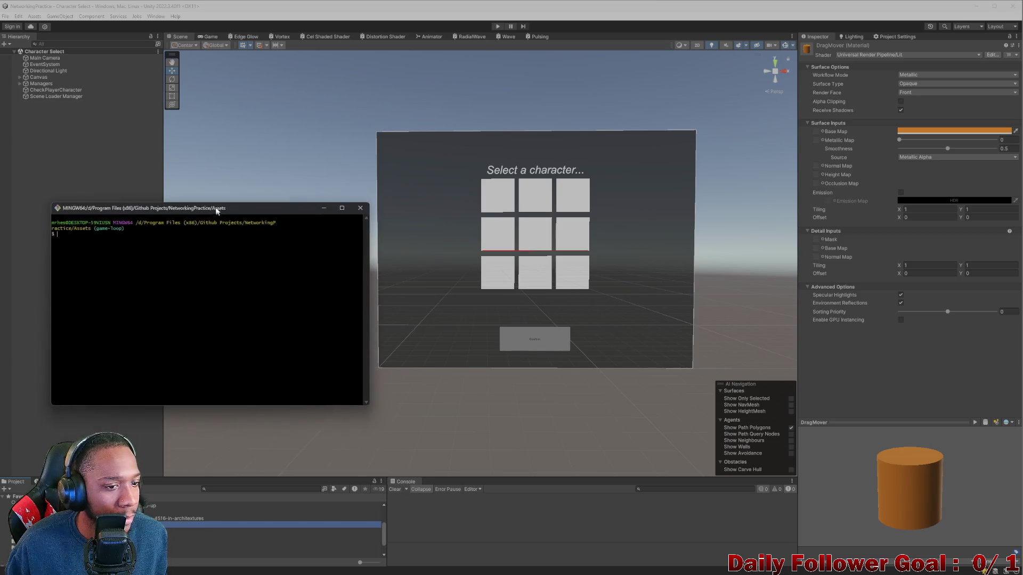
- Check git status, stage all changes with git add -A, and recheck the status
type("git ")
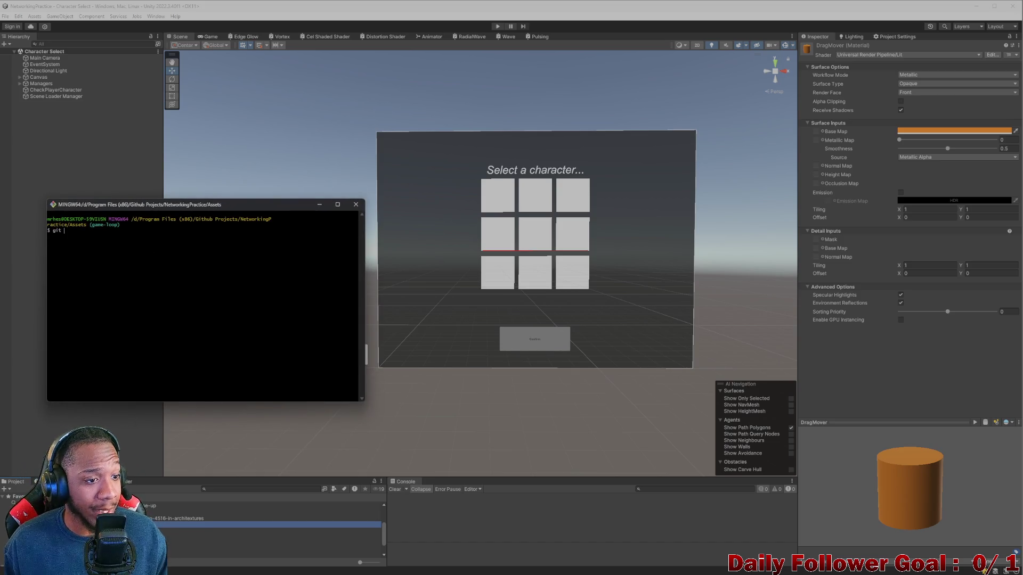
type("staus")
key("Return")
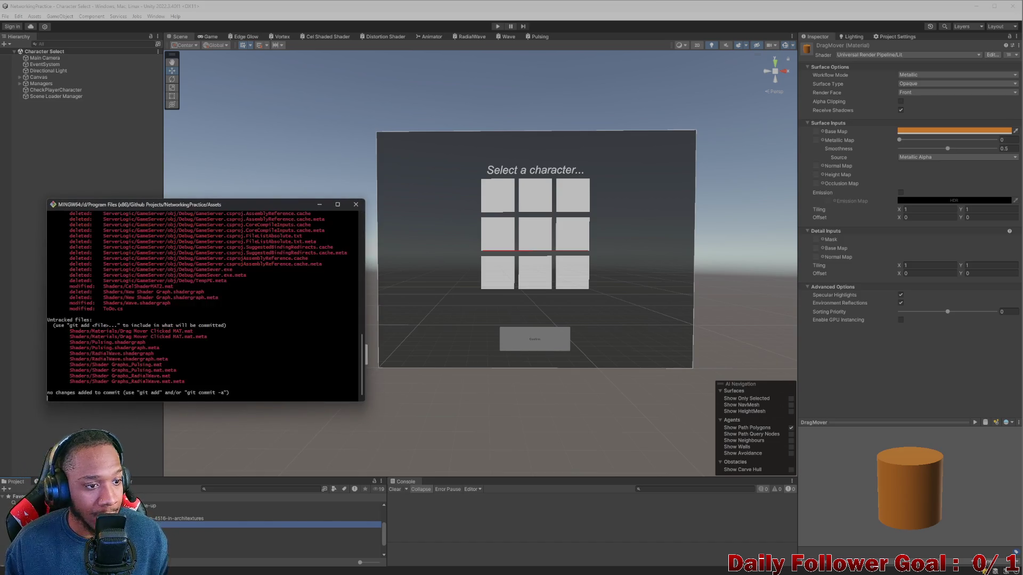
scroll(166, 289, "up", 12)
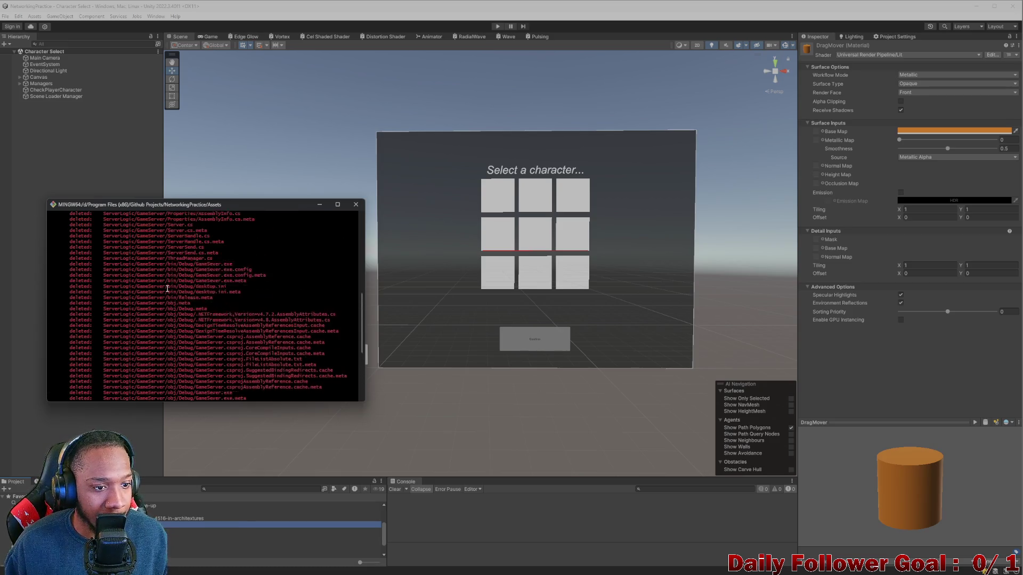
scroll(167, 289, "up", 2)
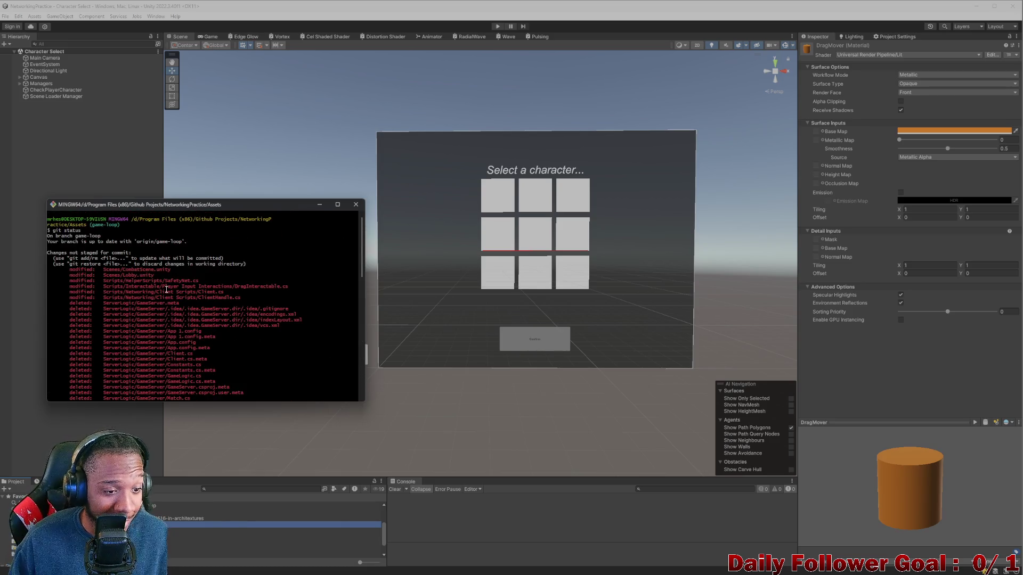
scroll(167, 289, "down", 15)
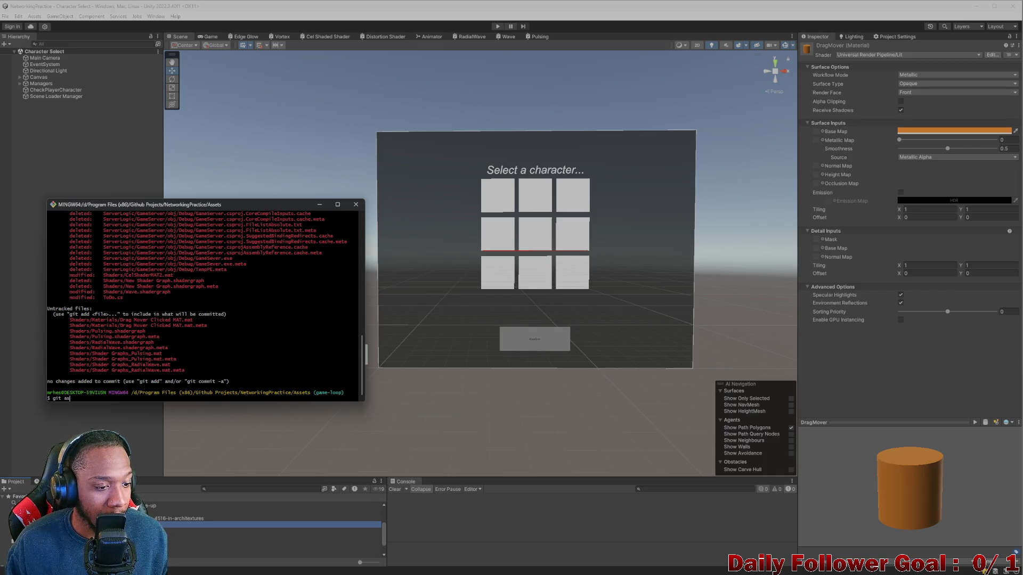
type("git add -A")
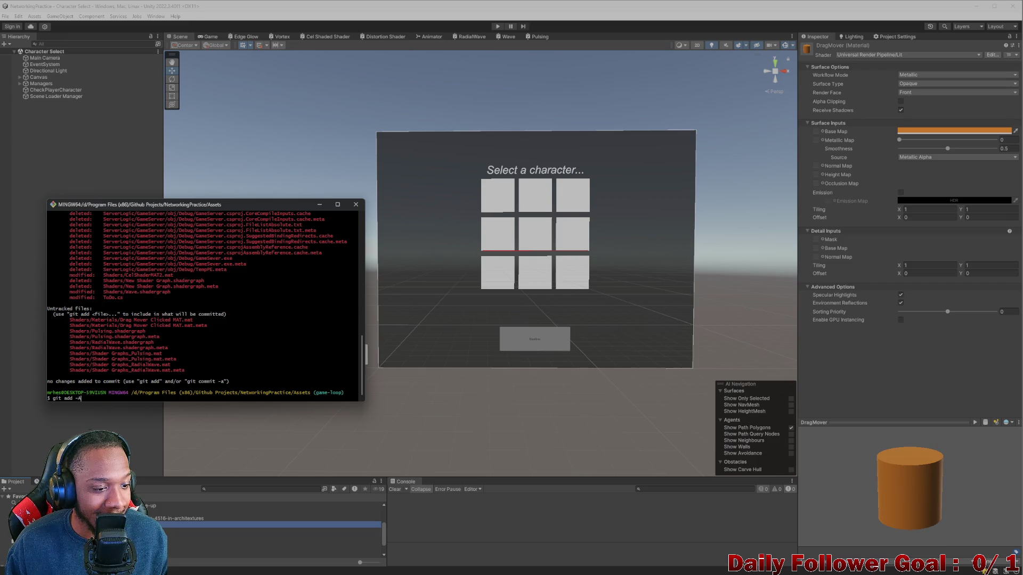
key("Return")
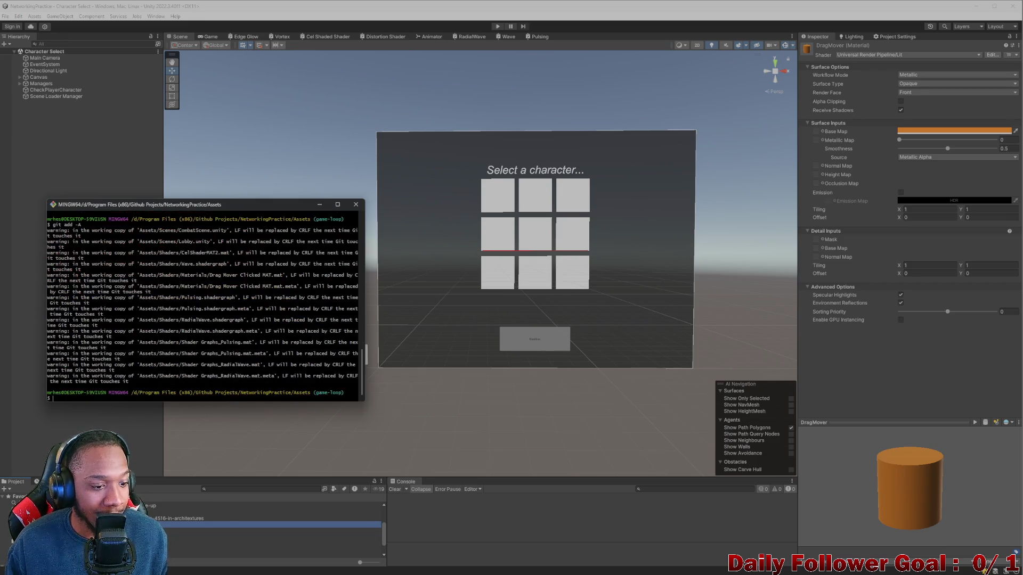
key("Up")
key("Return")
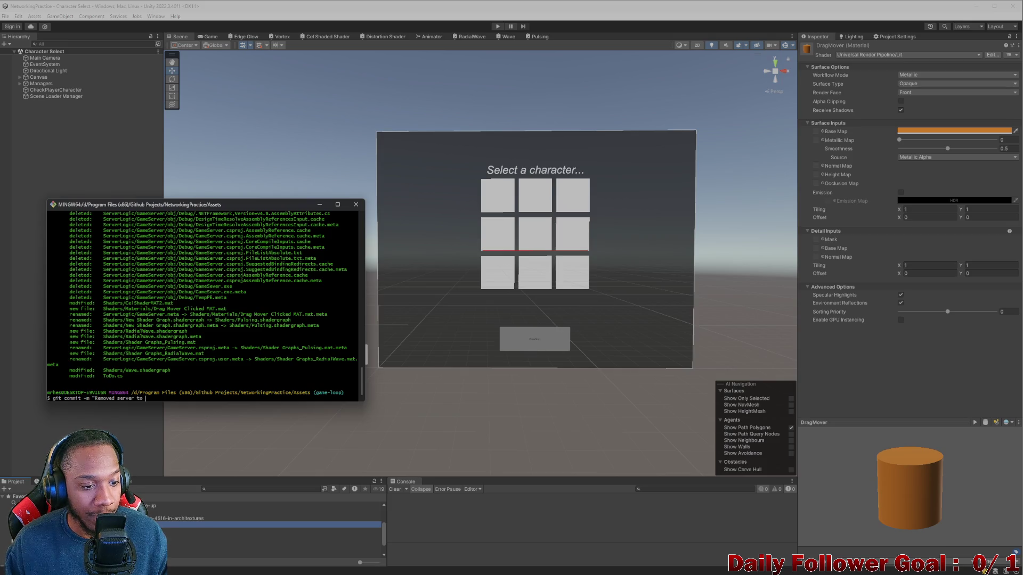
- Commit with the message 'Removed server to its own project // Finalized Networking logic'
type("its own")
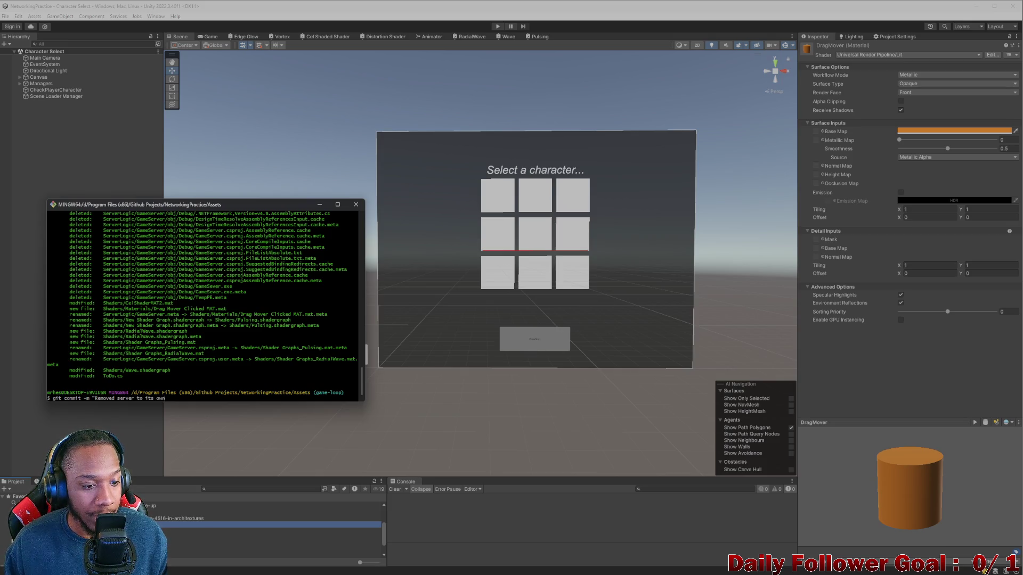
type(" project")
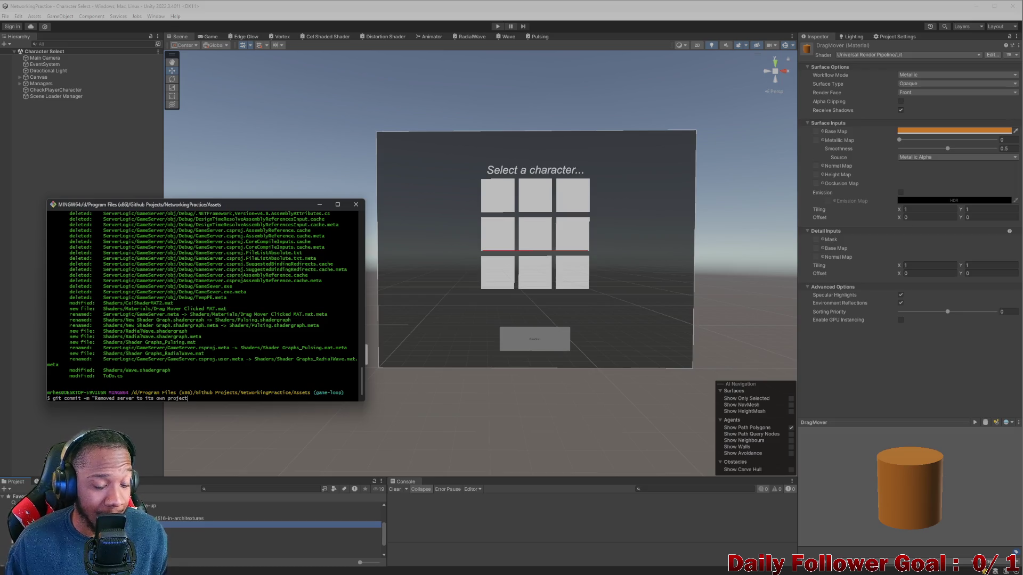
type(" // ")
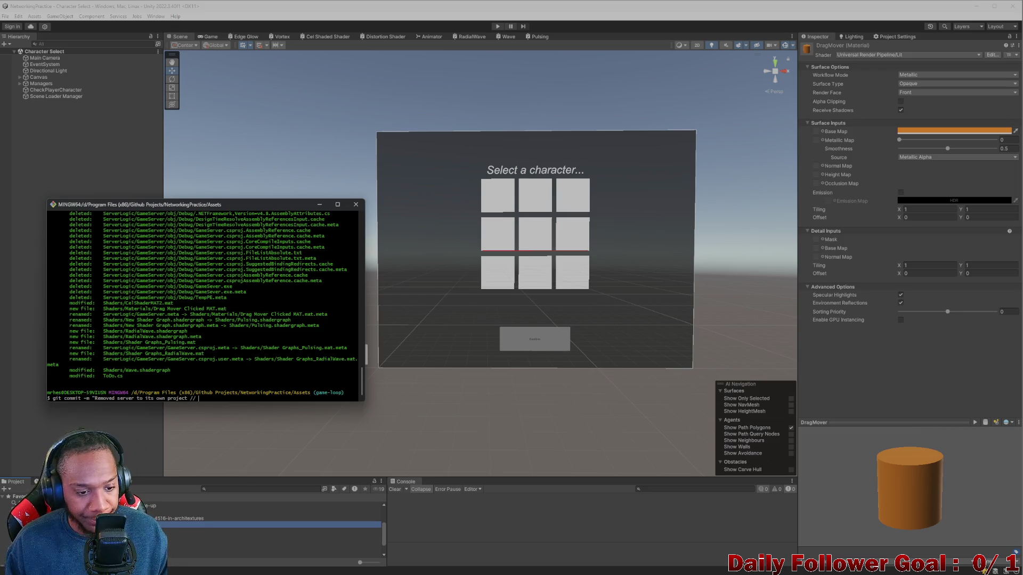
type("FInaliz")
key("BackSpace")
key("BackSpace")
key("BackSpace")
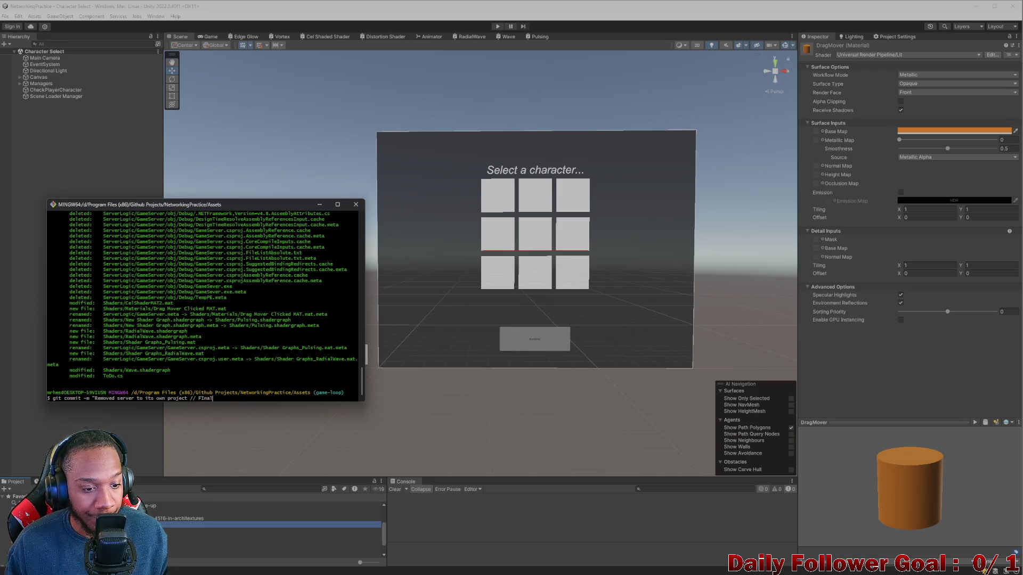
type("inalized ")
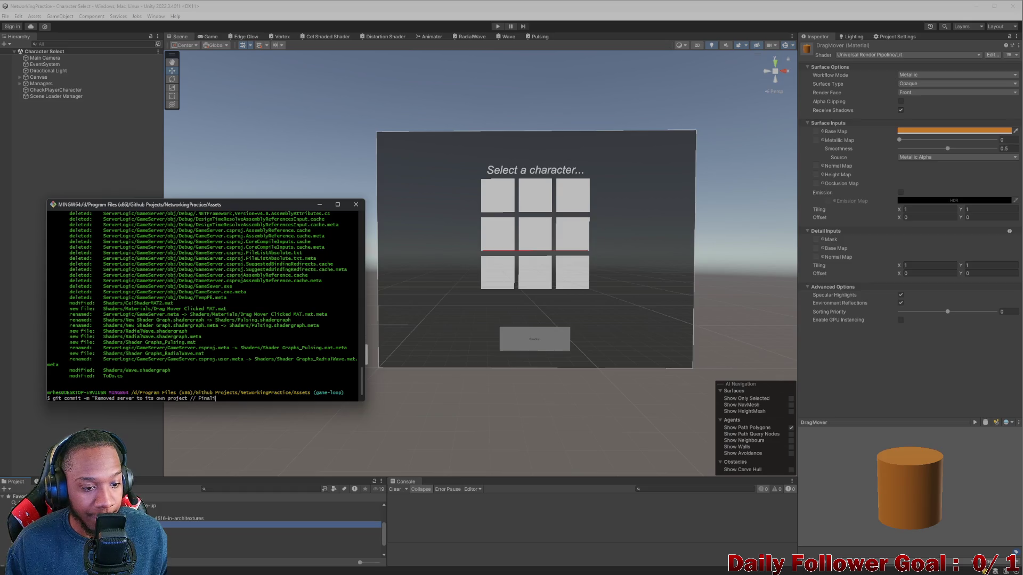
type("N")
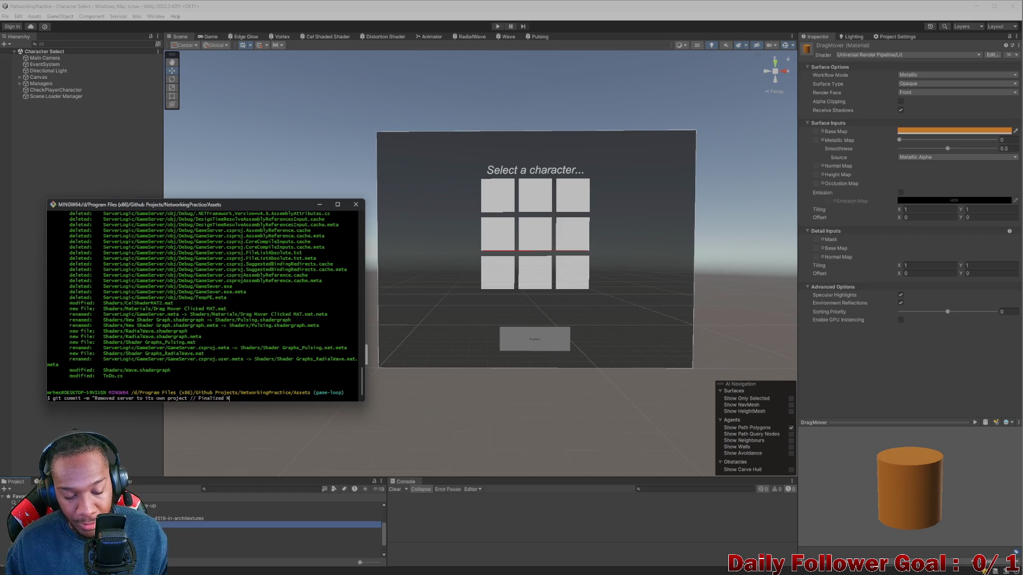
type("etwork")
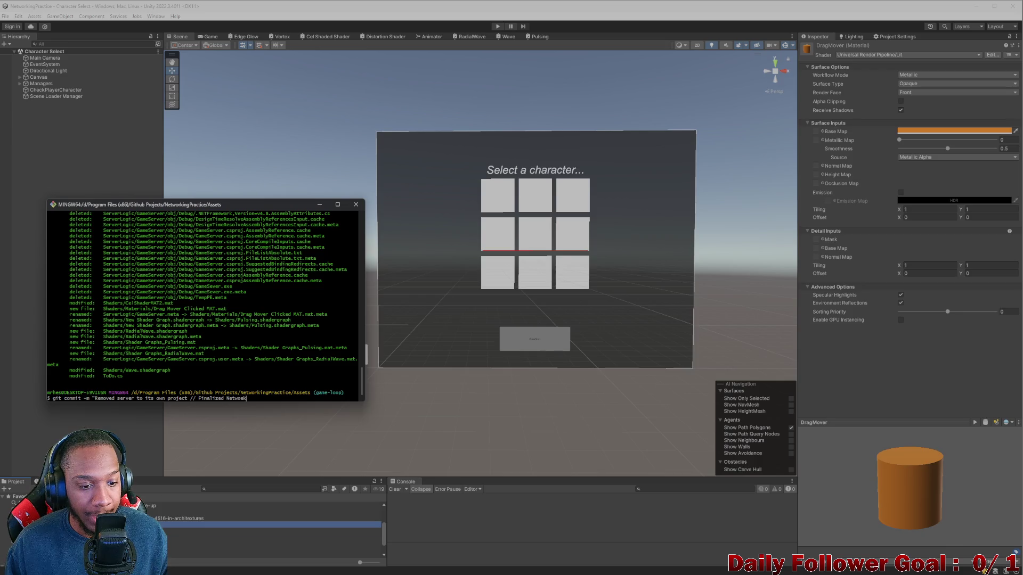
type("ing logic")
key("Return")
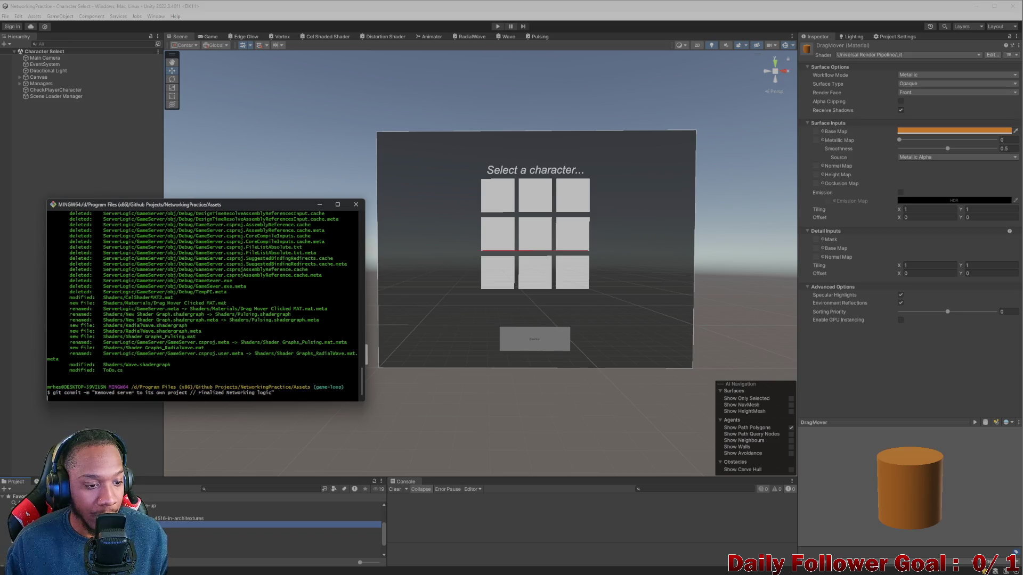
- Push to game-loop, confirm a clean git status, and close the Git Bash window
type("git push")
key("Return")
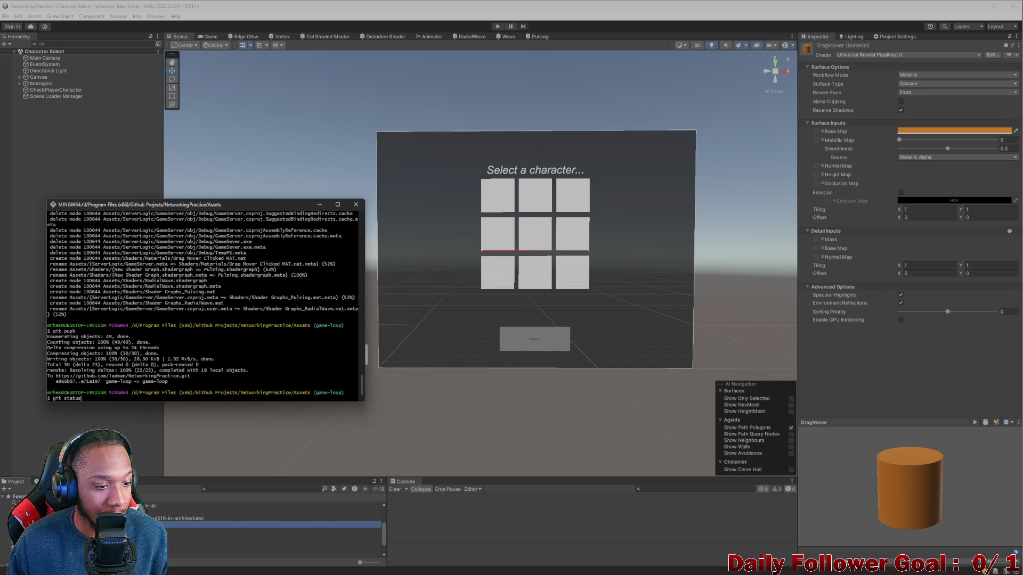
type("status")
key("Return")
left_click_drag(242, 199, 0, 213)
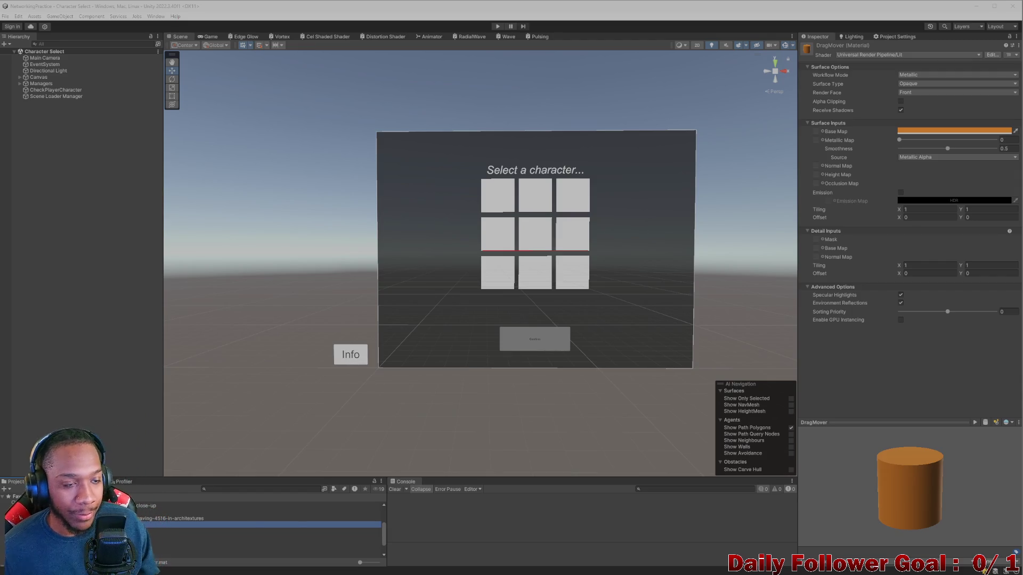
- Select the character-select Panel and inspect its Name and Character Info Display children
left_click(26, 206)
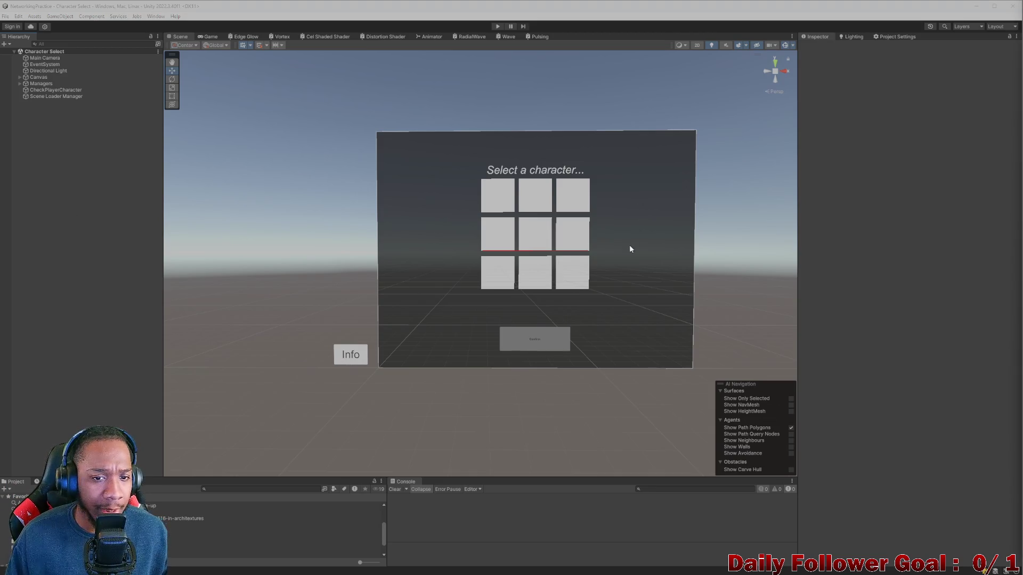
scroll(499, 240, "up", 2)
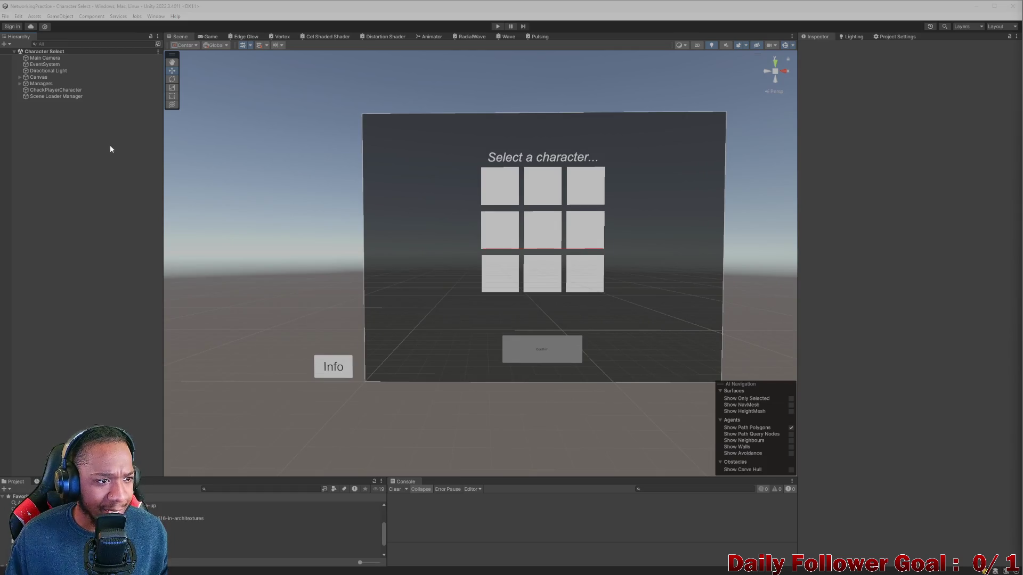
left_click(435, 220)
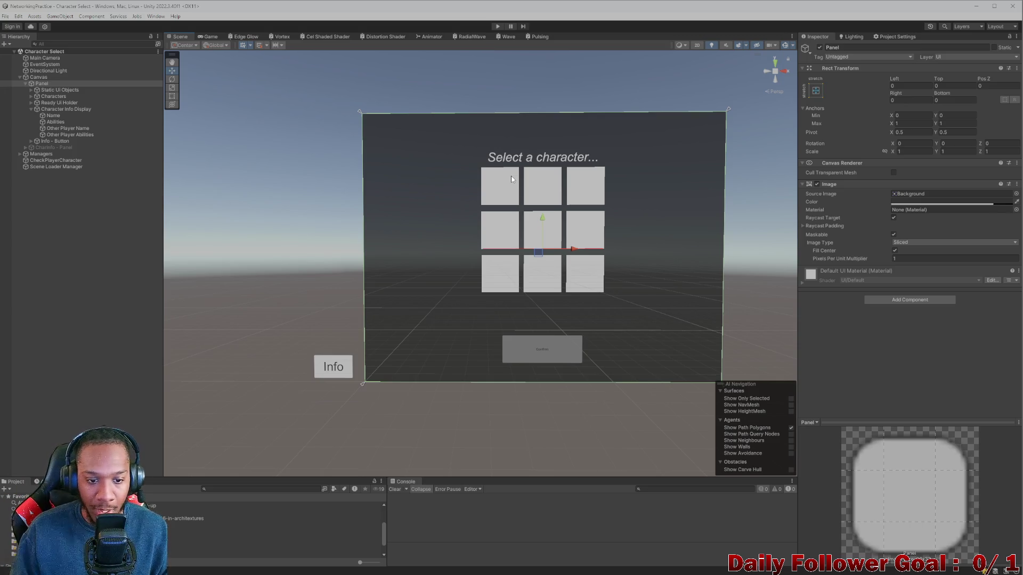
left_click(60, 117)
left_click(61, 109)
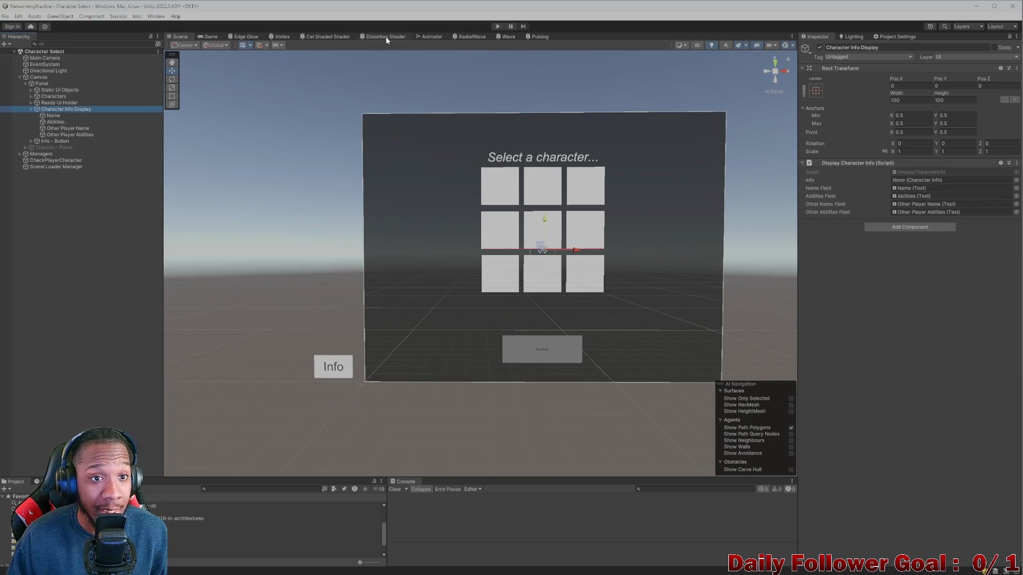
- Check the Game view, then select Panel and untick its active checkbox in the Inspector
left_click(210, 37)
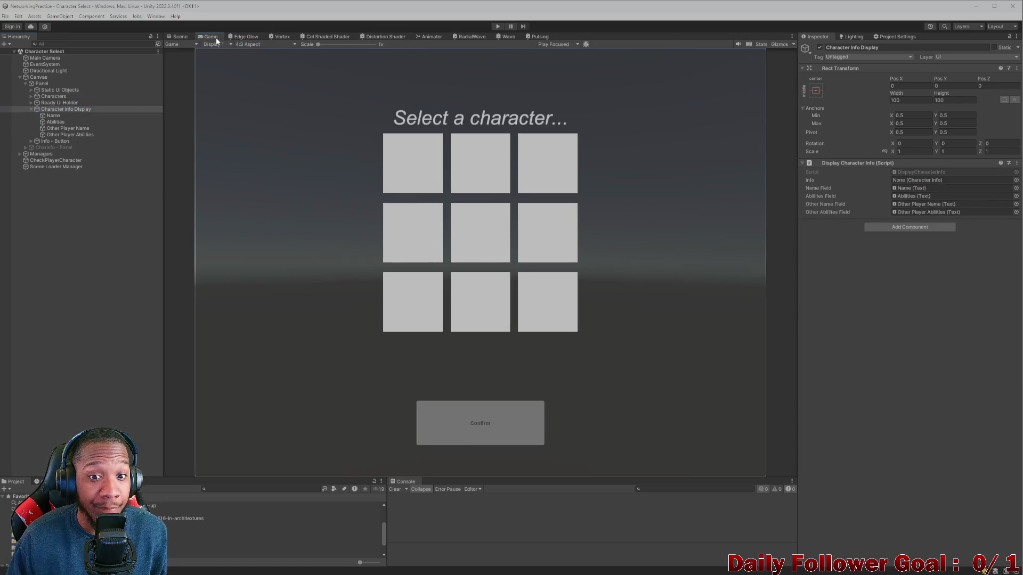
left_click(184, 37)
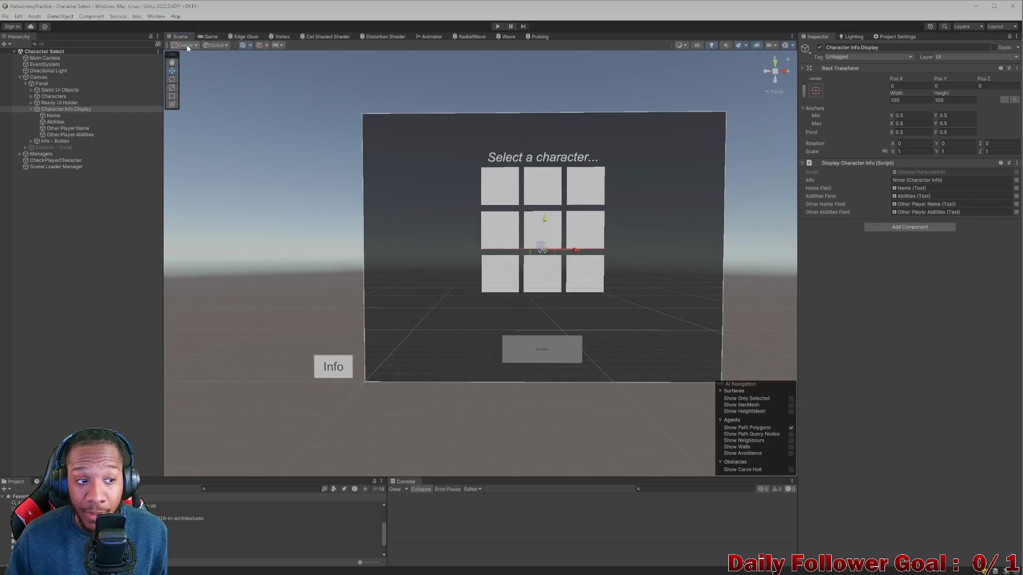
left_click(31, 109)
left_click(42, 84)
left_click(819, 48)
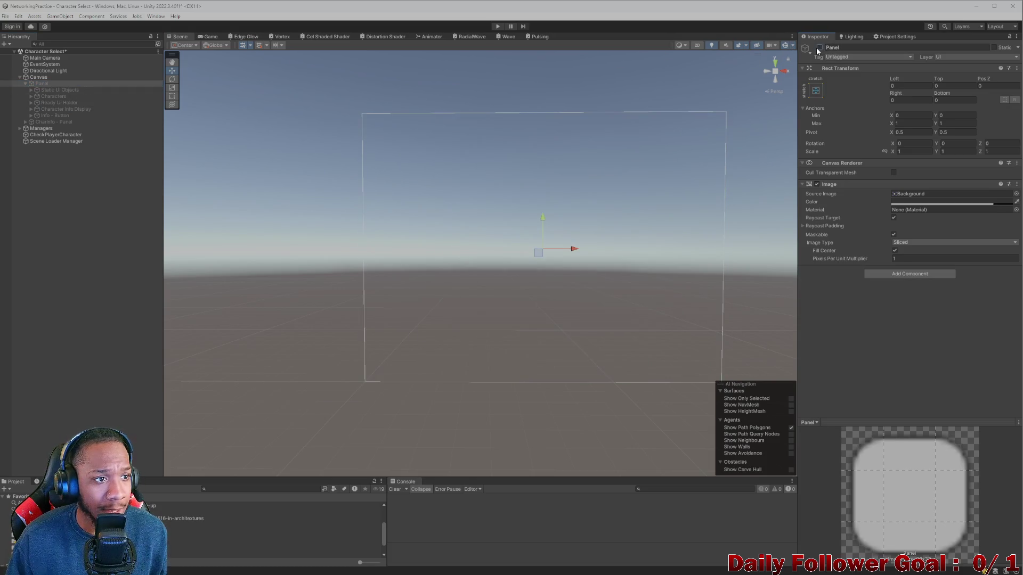
- Reactivate the character-select Panel and start renaming it to 'Horizontal Layout Group'
left_click(819, 47)
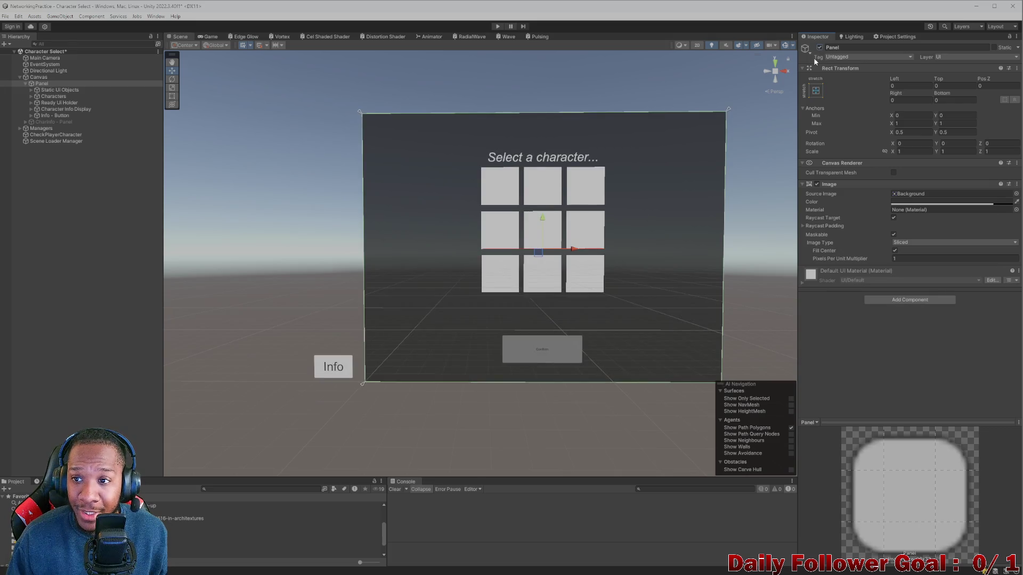
left_click(916, 47)
key("BackSpace")
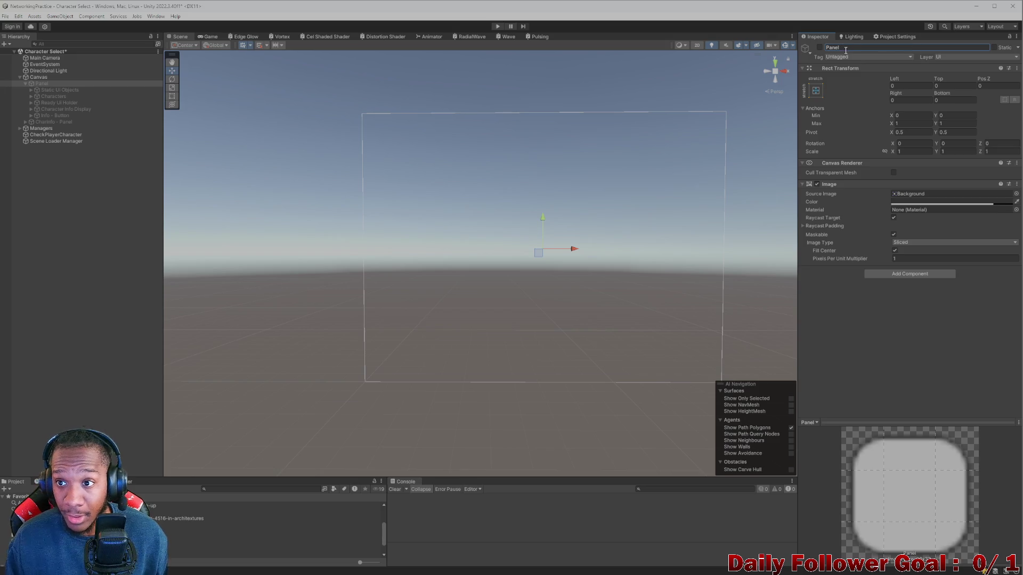
key("alt+shift+a")
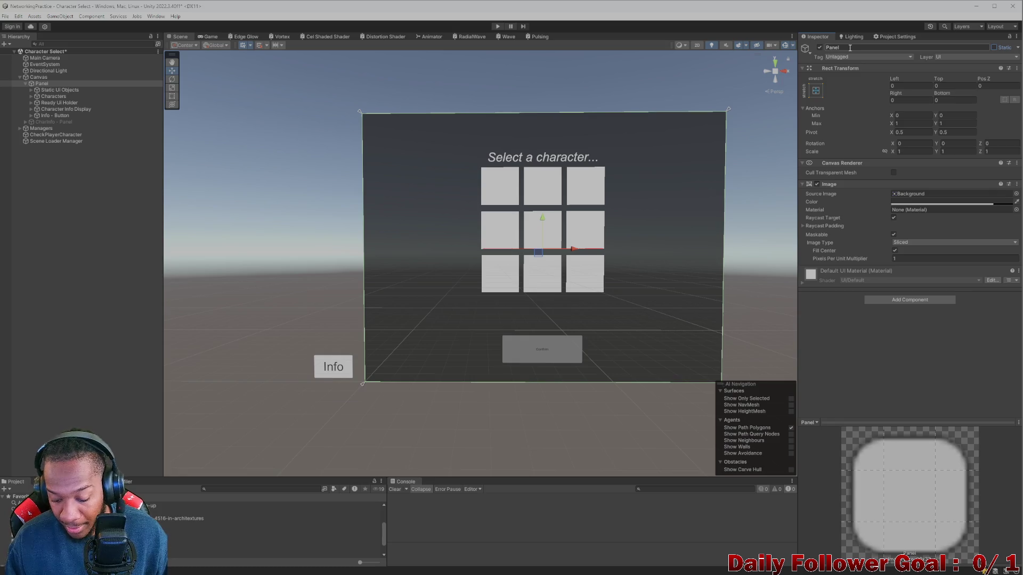
left_click(850, 48)
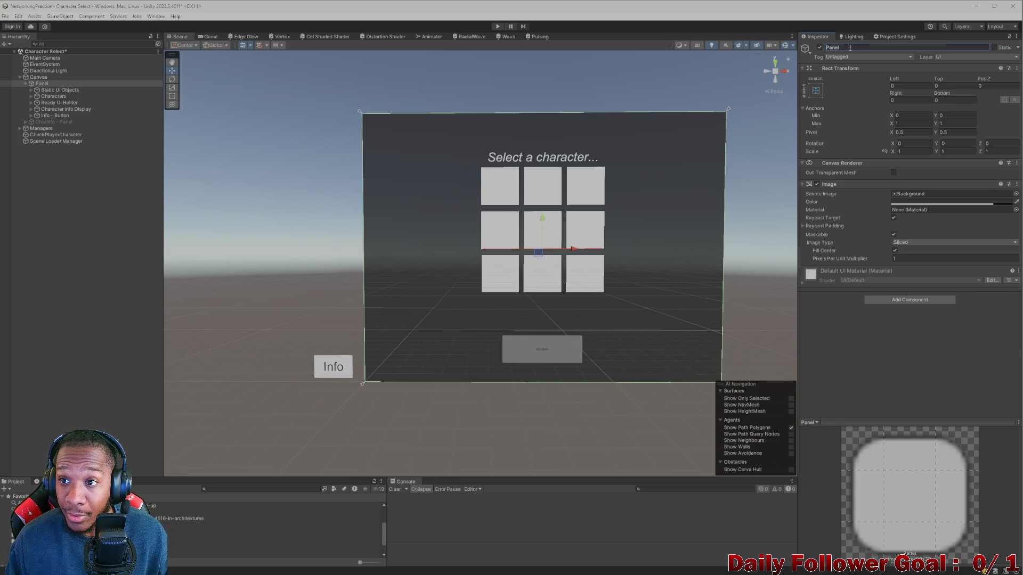
type("HN")
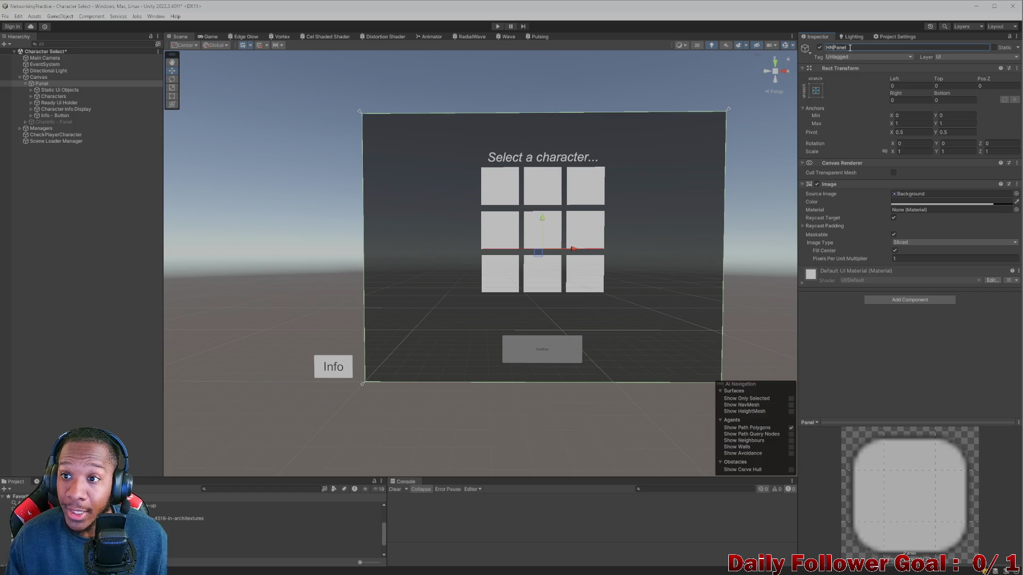
type("oriz")
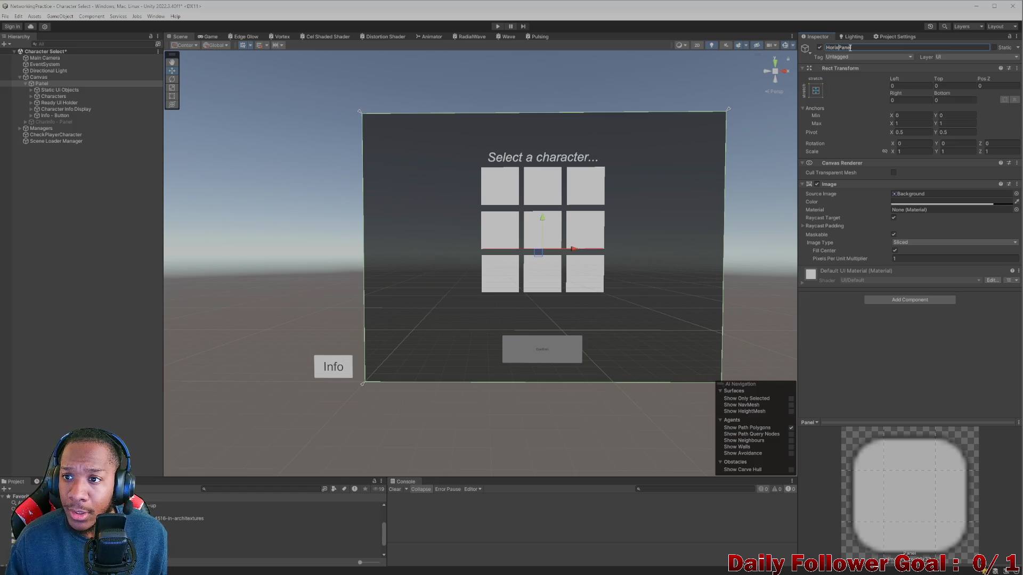
type("ontal La")
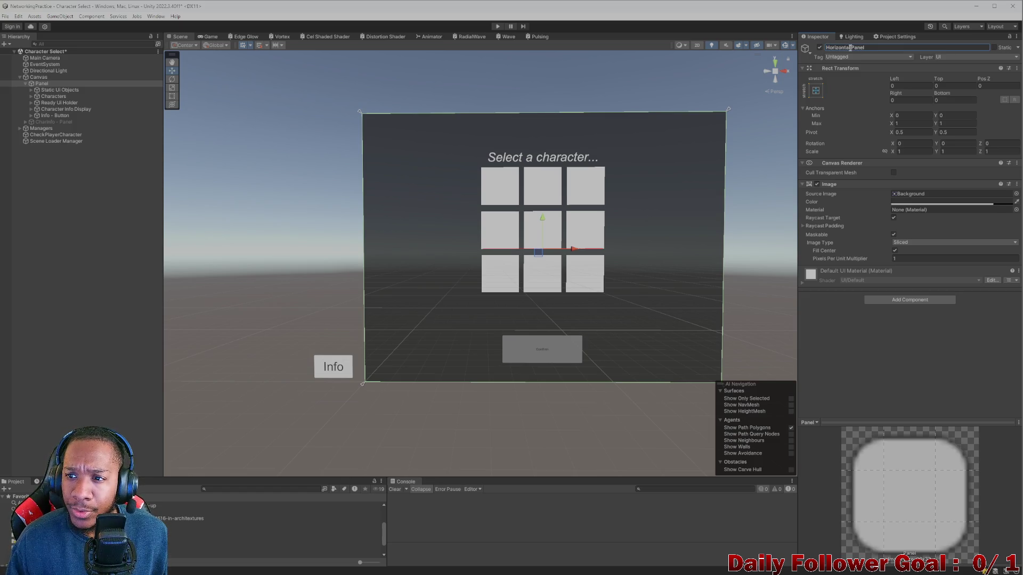
type("yout gr")
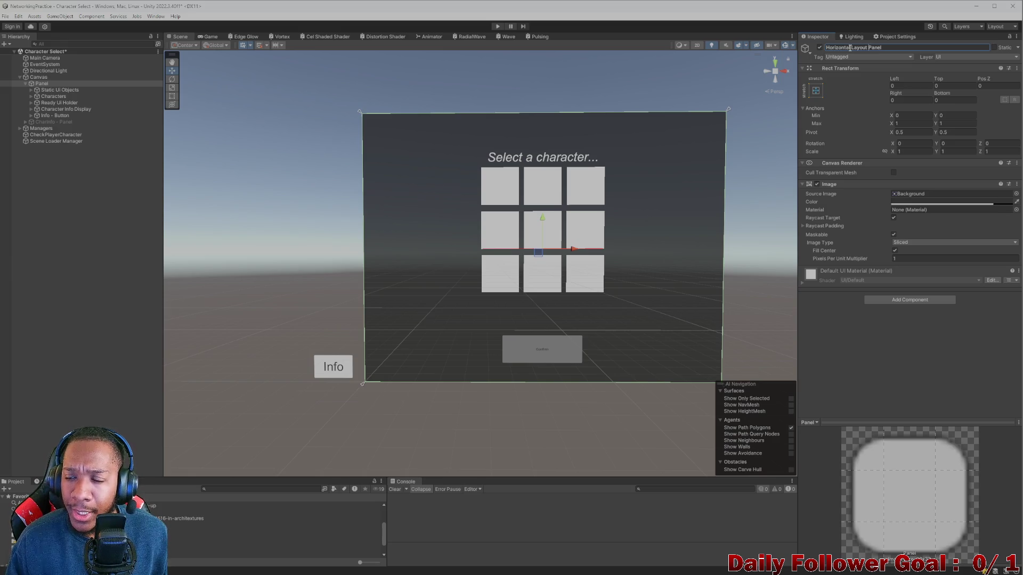
type("oup")
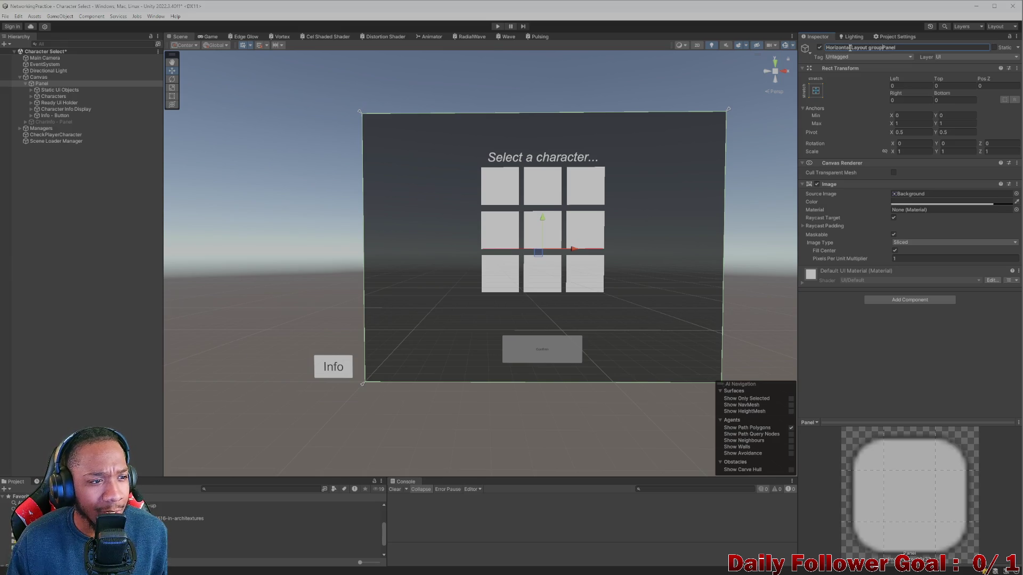
key("BackSpace")
key("BackSpace")
key("BackSpace")
type("Groip")
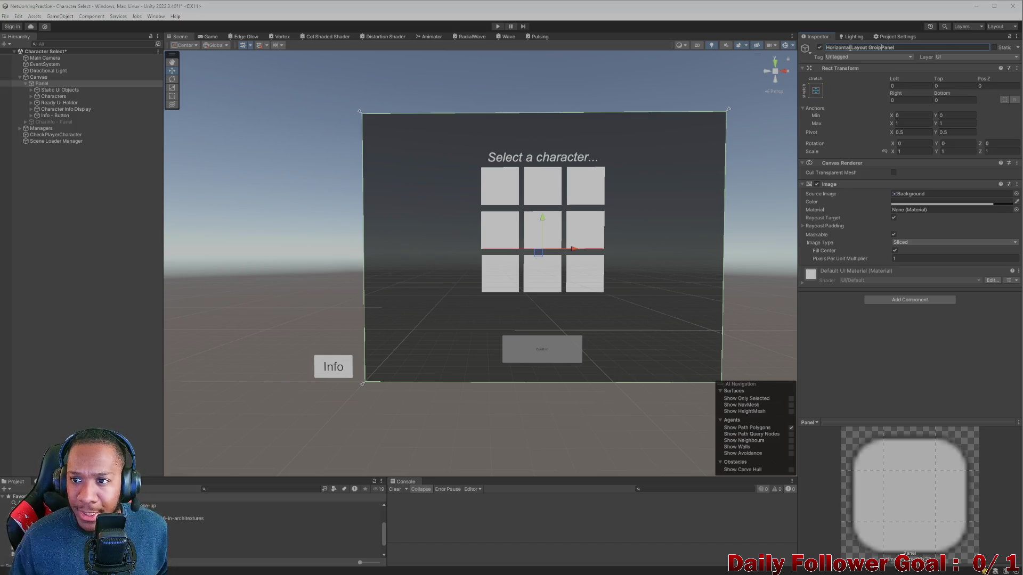
key("BackSpace")
key("BackSpace")
type("up")
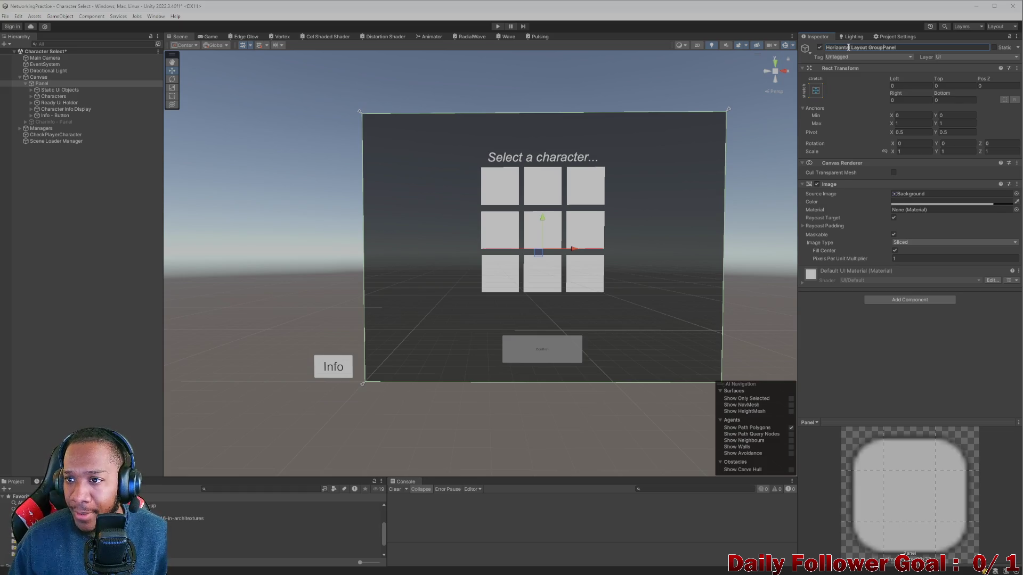
type(" -")
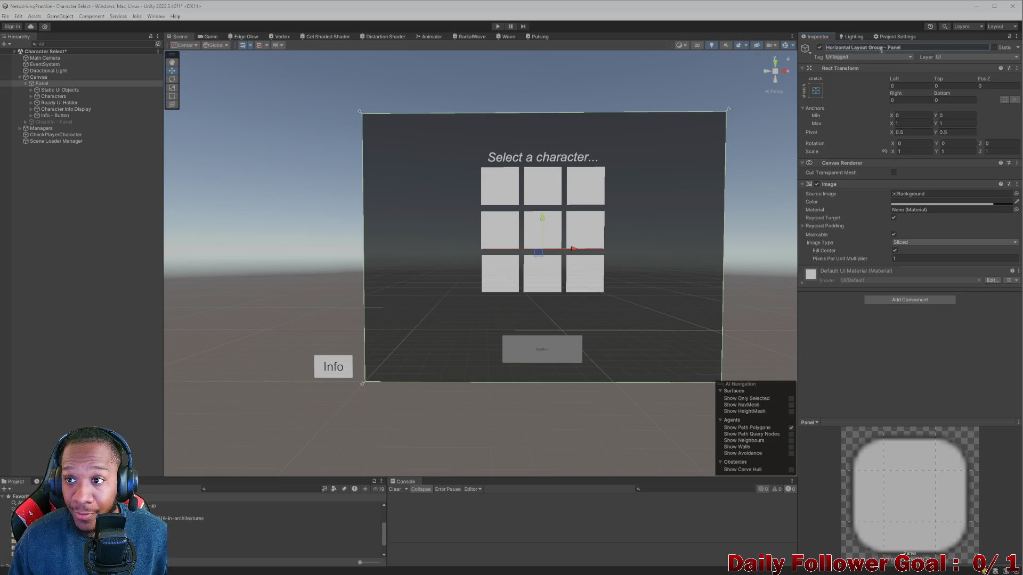
key("Return")
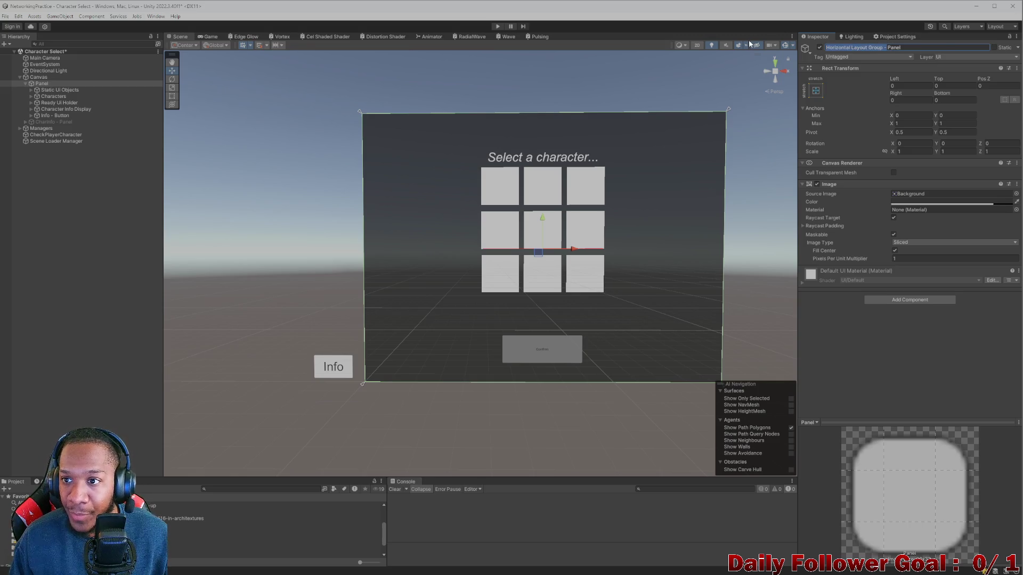
- Re-tick the Panel's active checkbox and correct its name to 'Panel - Horizontal Layout Group'
key("Escape")
key("alt+shift+a")
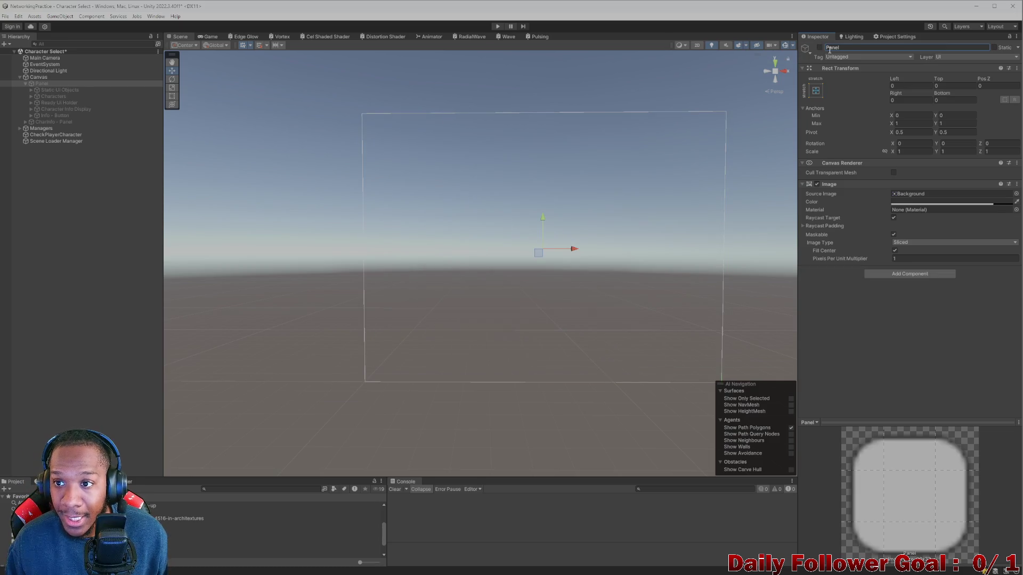
left_click(820, 48)
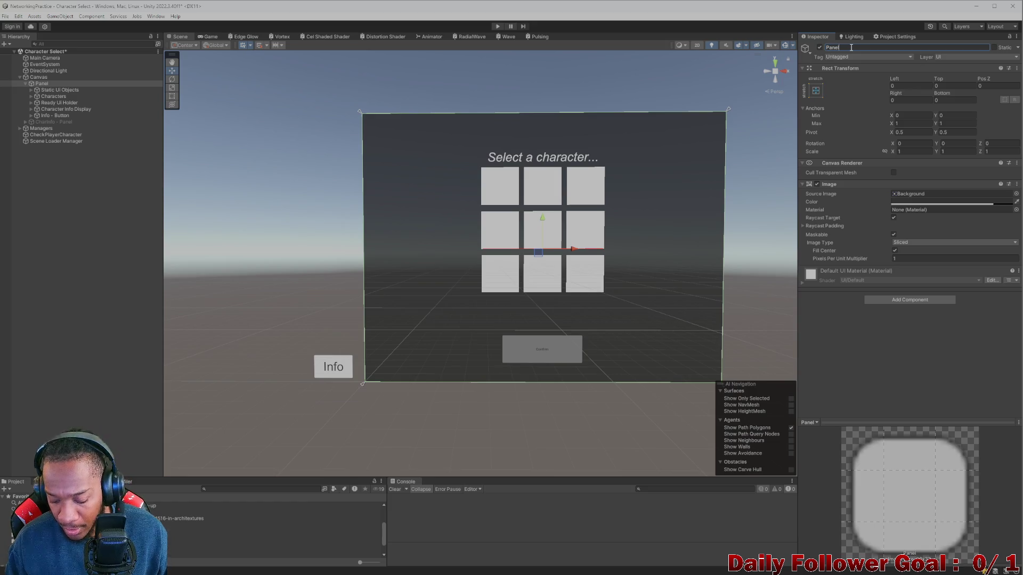
type("-FF0051")
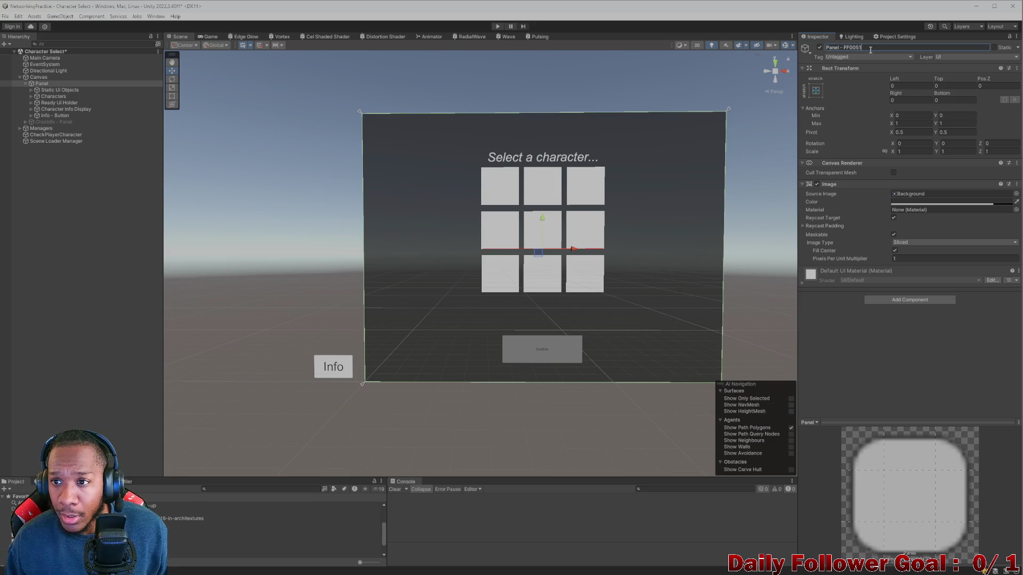
key("BackSpace")
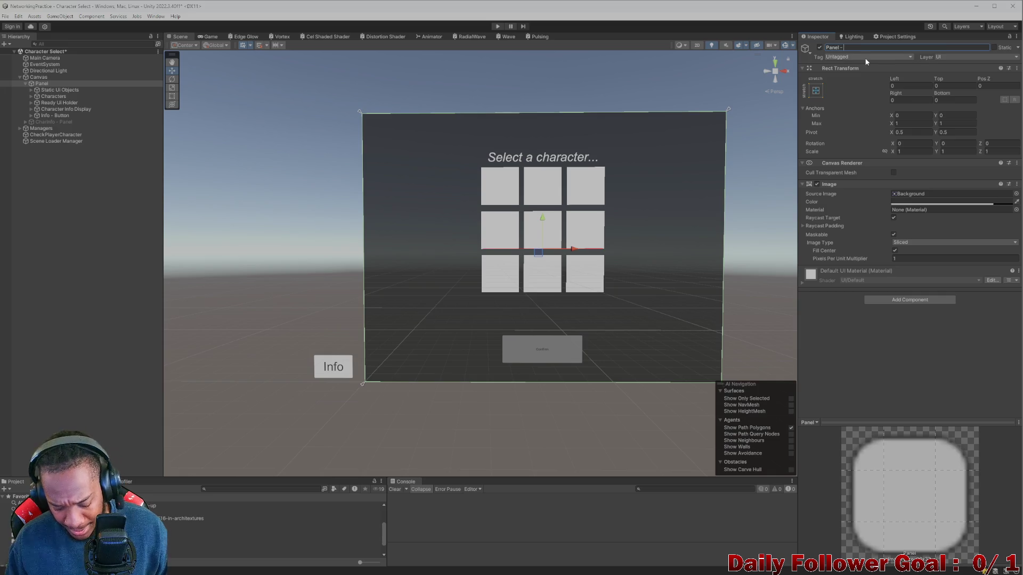
key("BackSpace")
type("Ro")
type("iz")
type("on")
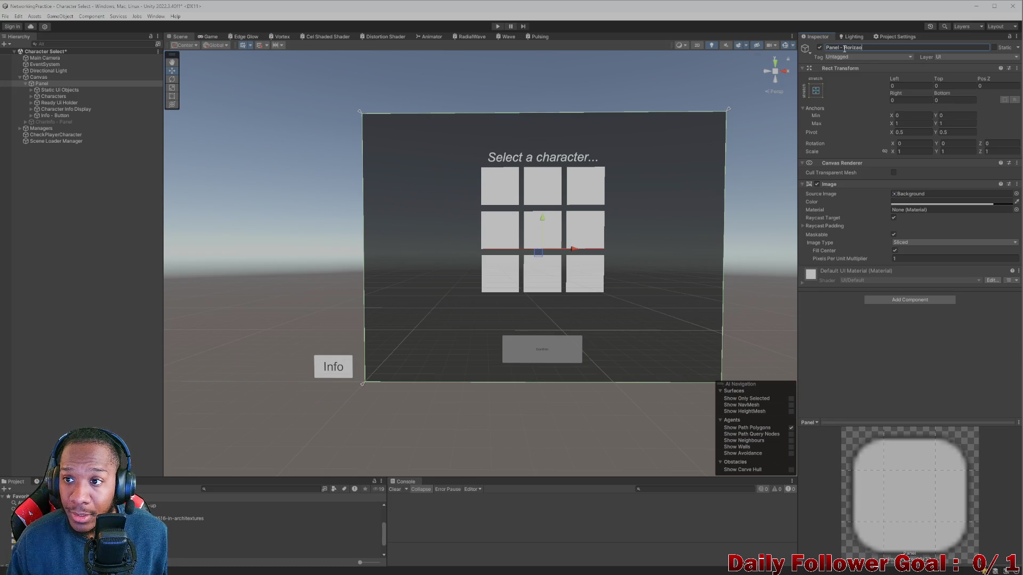
type("t L")
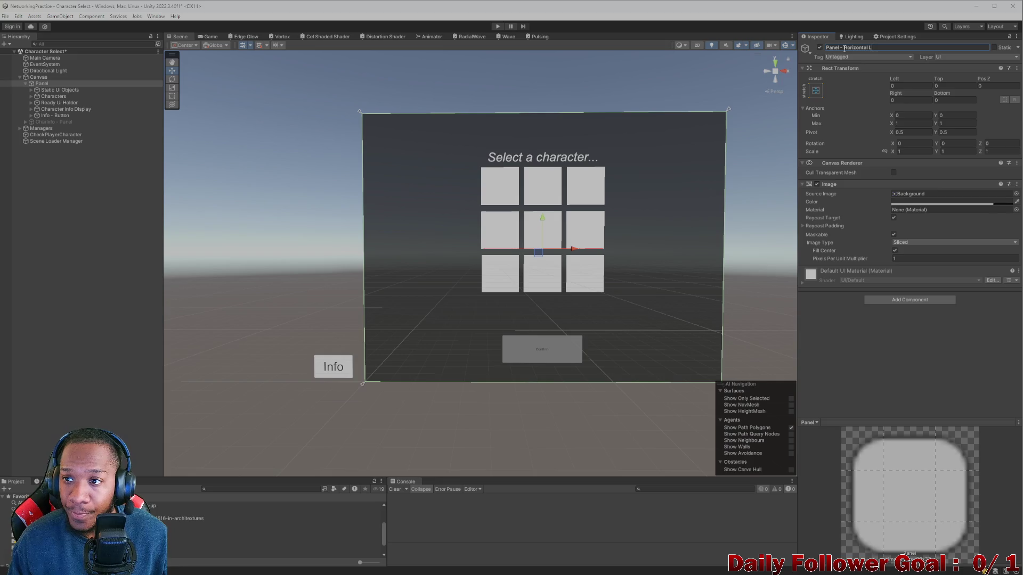
type("ayoG")
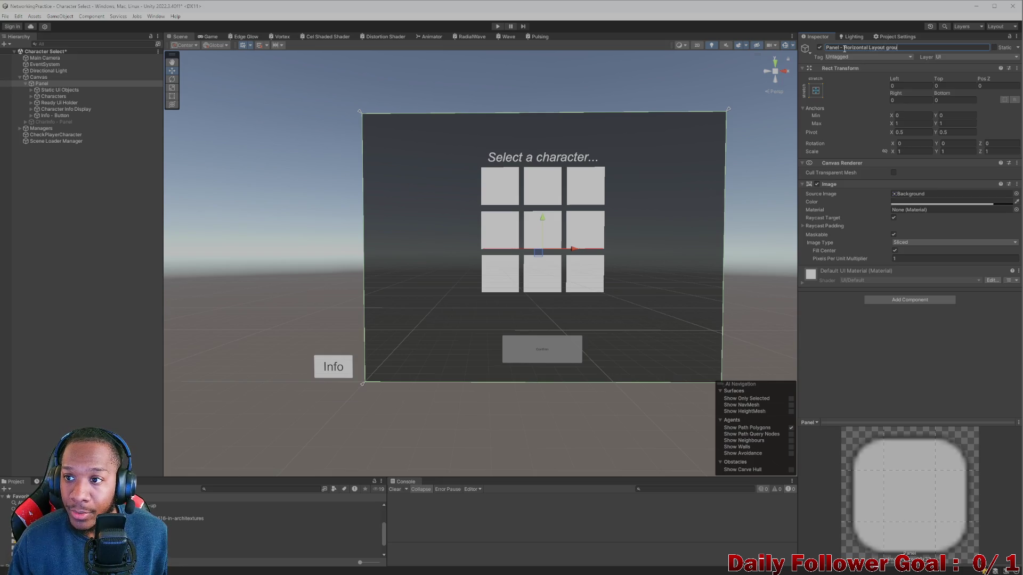
type("oup")
key("Return")
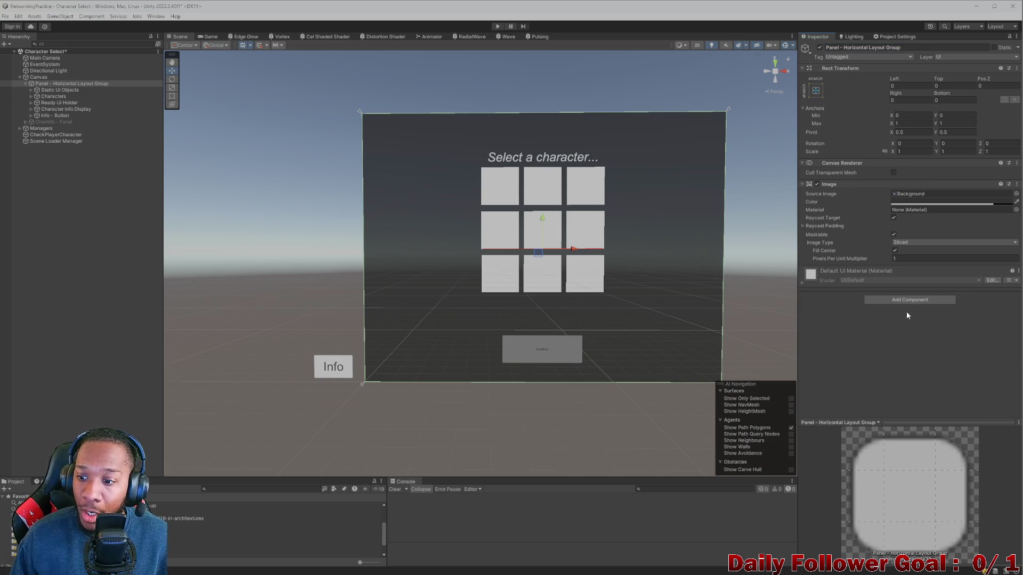
- Add a Horizontal Layout Group controlling child width and height, with Middle Center alignment
left_click(911, 300)
type("hor")
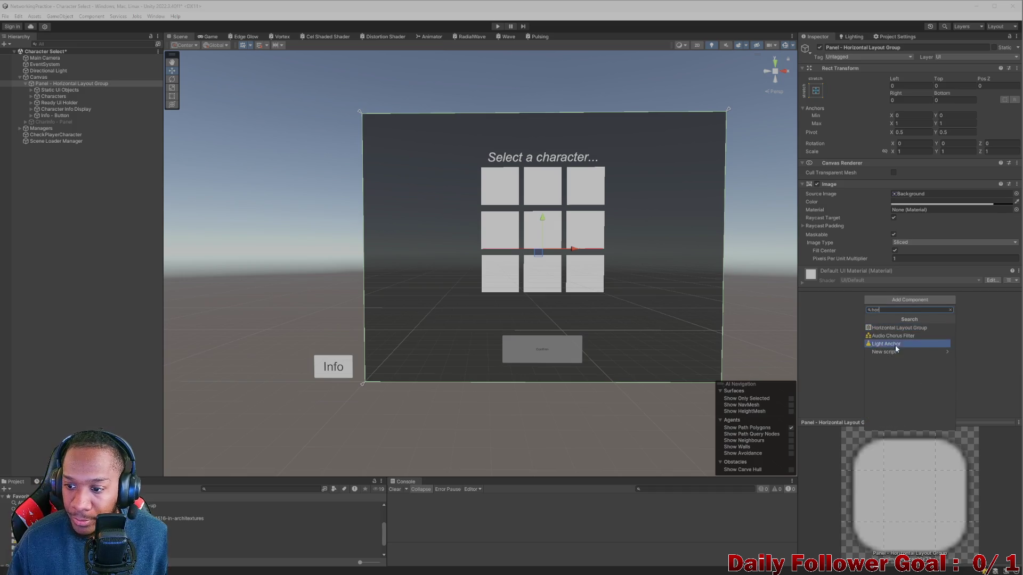
left_click(893, 328)
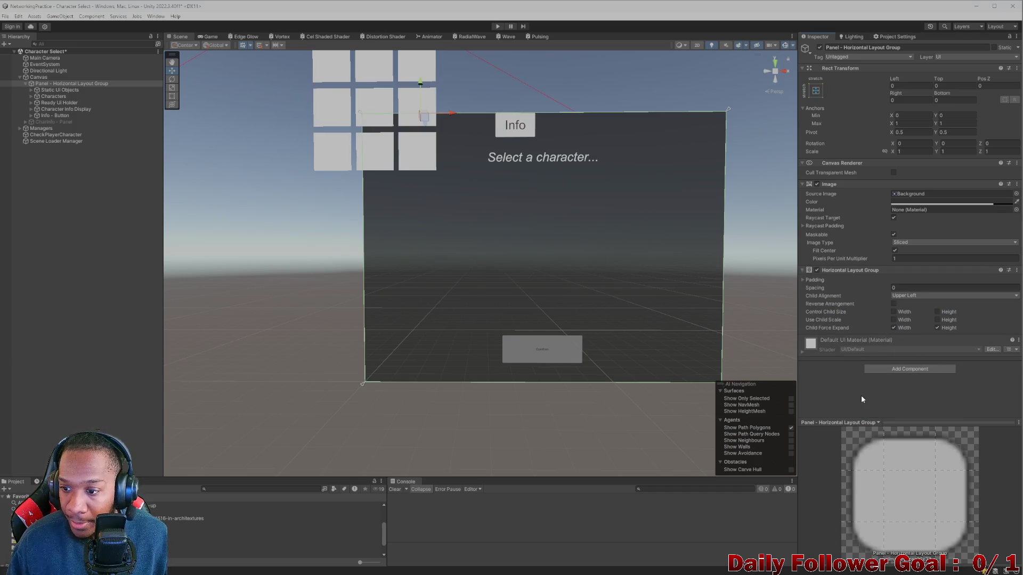
left_click(893, 312)
left_click(937, 313)
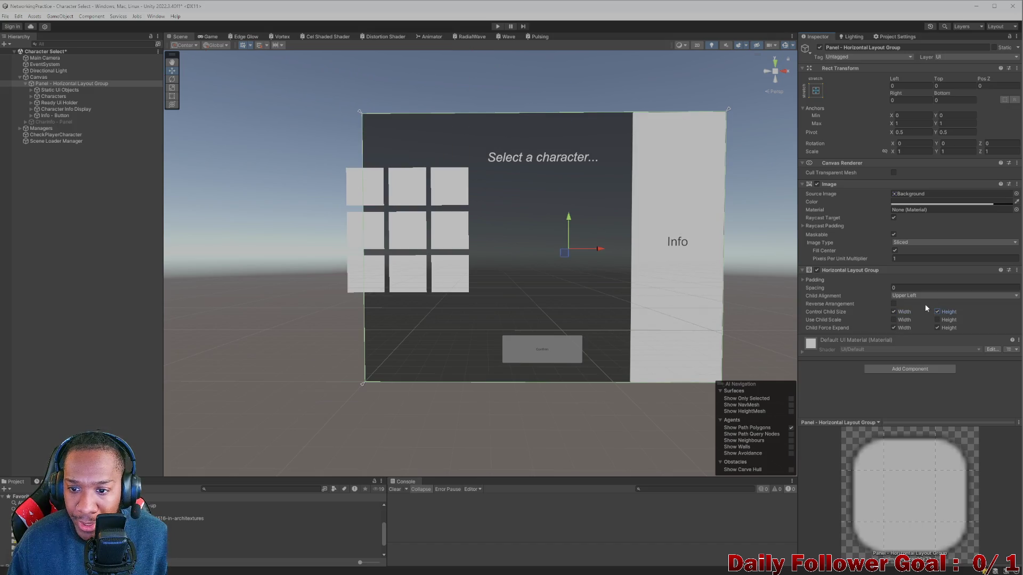
left_click(925, 295)
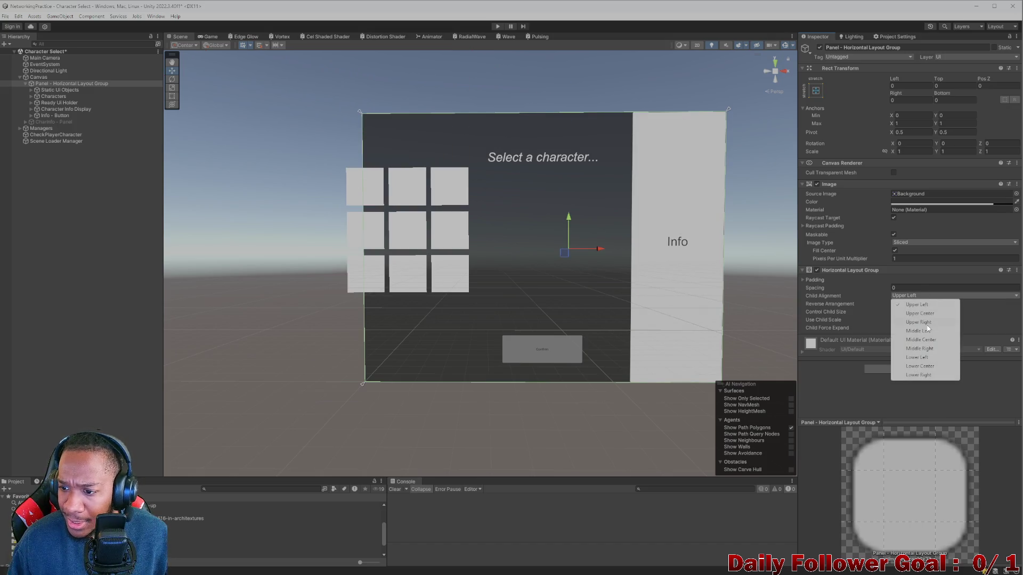
left_click(929, 339)
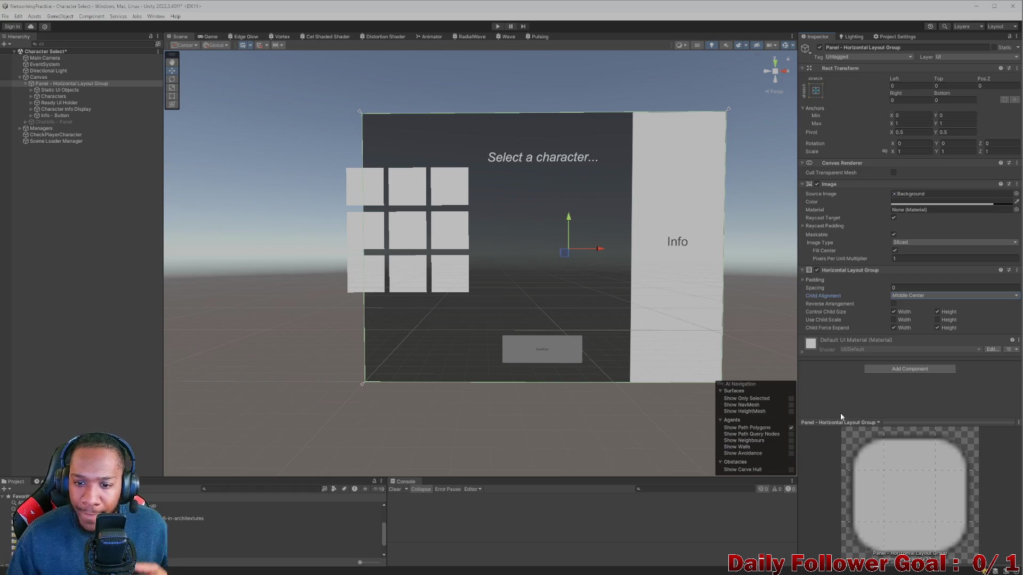
- Expand Static Ui Objects and inspect Selection Countdown Timer, Select a Char Text and Usernames Holder
left_click(60, 89)
left_click(31, 89)
left_click(55, 96)
left_click(61, 108)
left_click(61, 116)
left_click(61, 108)
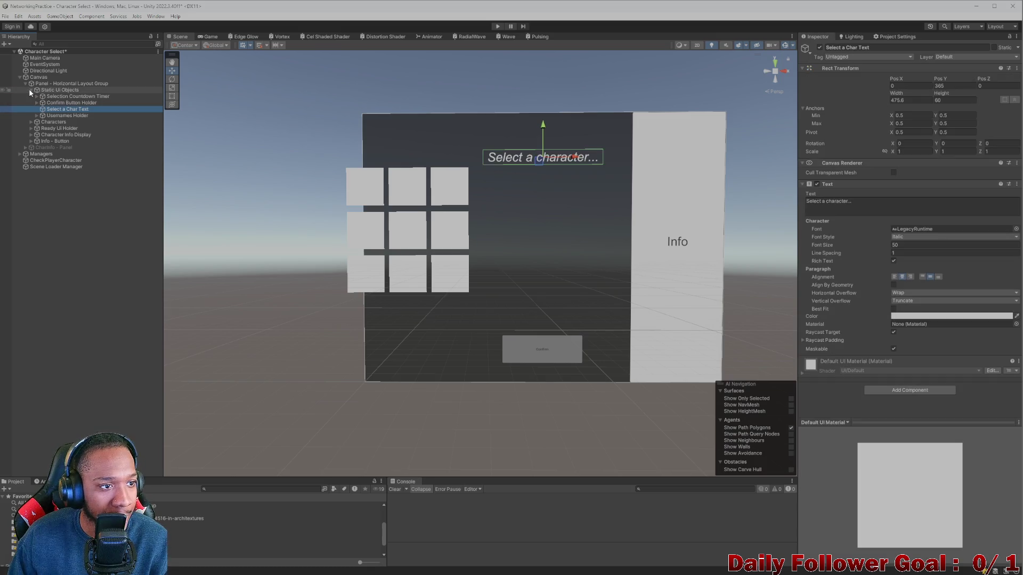
- Inspect Ready UI Holder, Character Info Display, Info - Button and Characters, toggling their visibility to compare
left_click(30, 90)
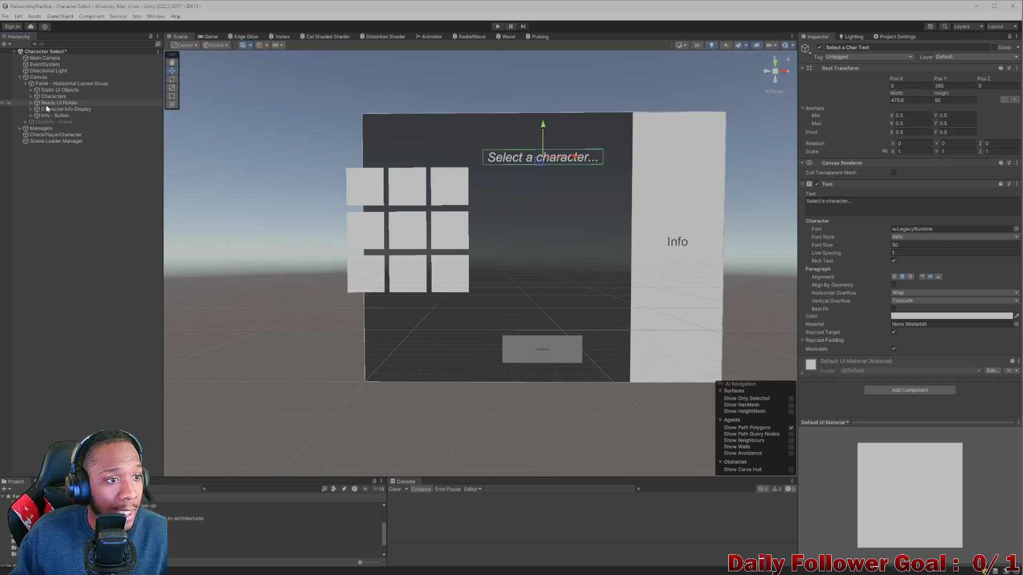
left_click(53, 91)
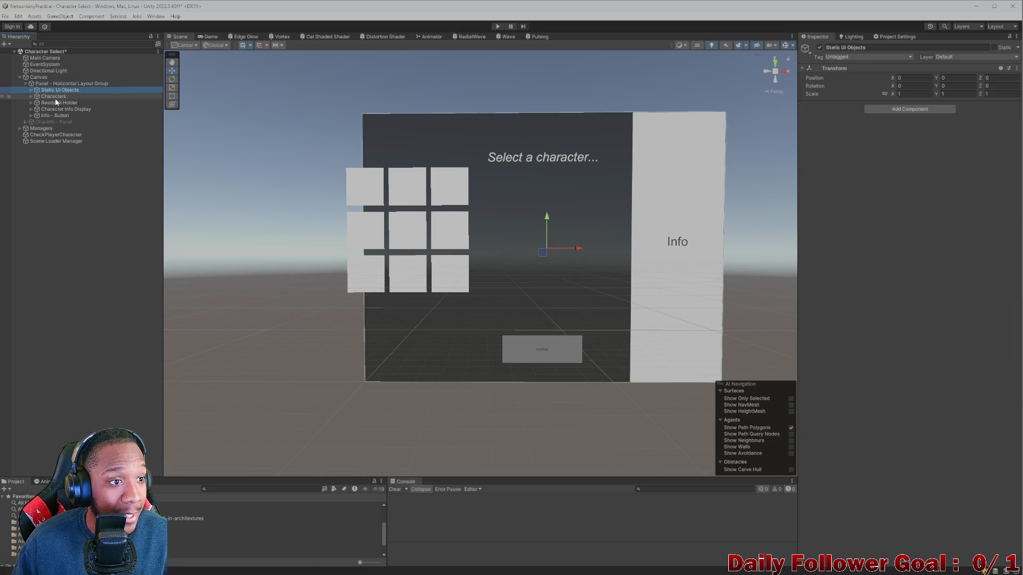
left_click(55, 102)
left_click(59, 109)
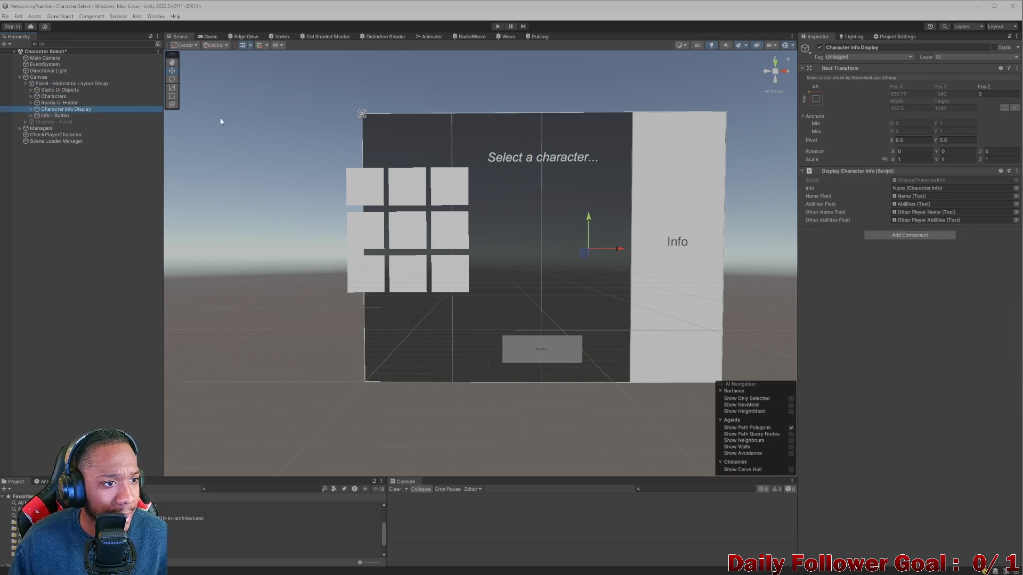
left_click(820, 47)
left_click(820, 48)
left_click(820, 48)
left_click(820, 47)
left_click(56, 115)
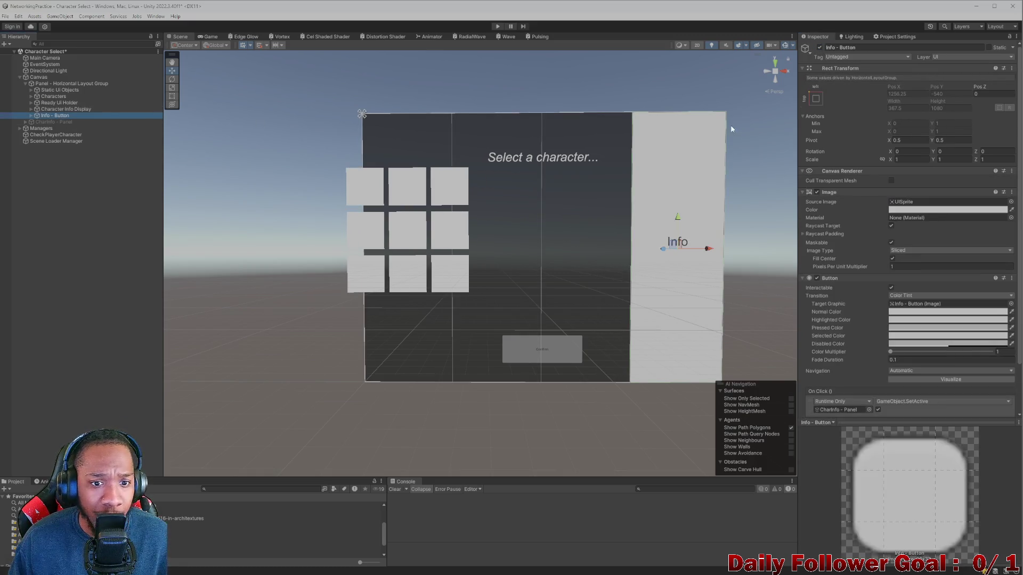
left_click(53, 96)
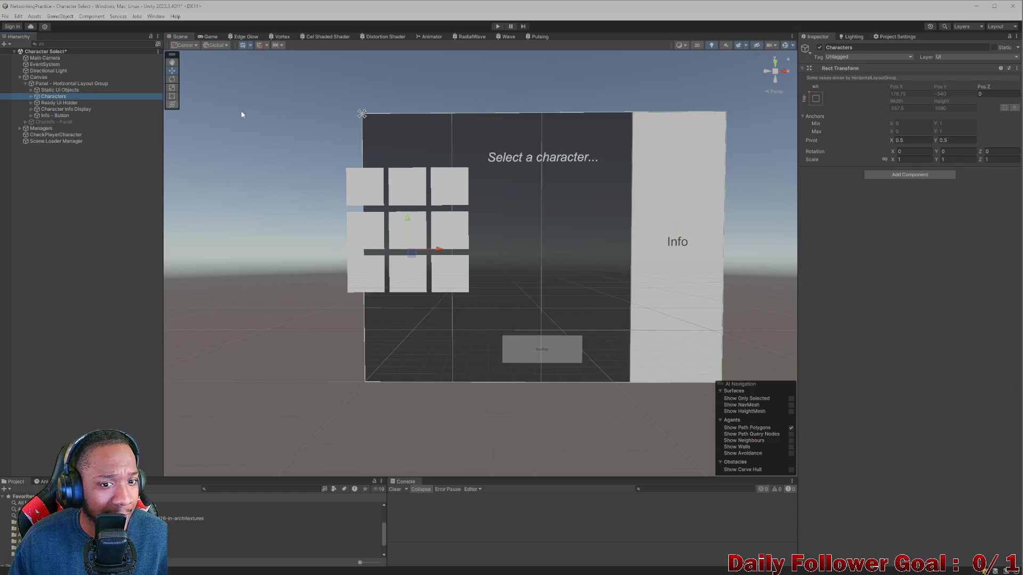
left_click(820, 48)
left_click(820, 48)
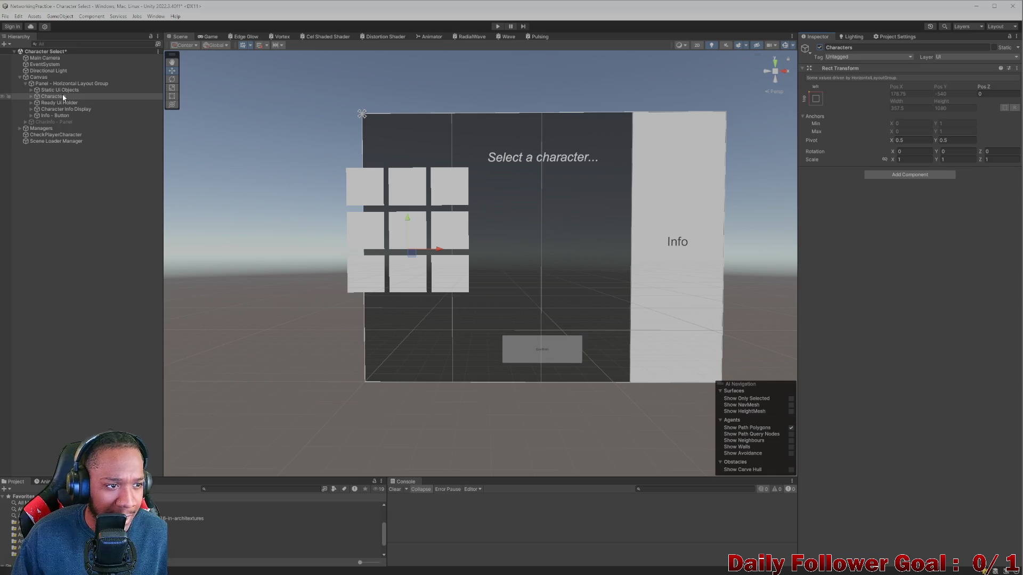
- Fold Static Ui Objects and bring up the horizontal layout panel's context menu
left_click(30, 90)
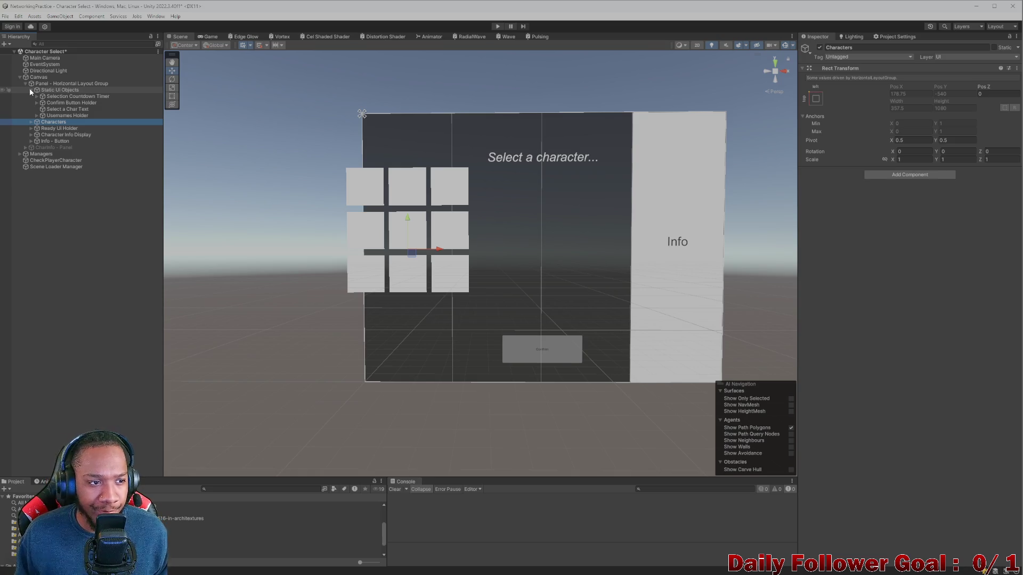
left_click(30, 90)
right_click(51, 84)
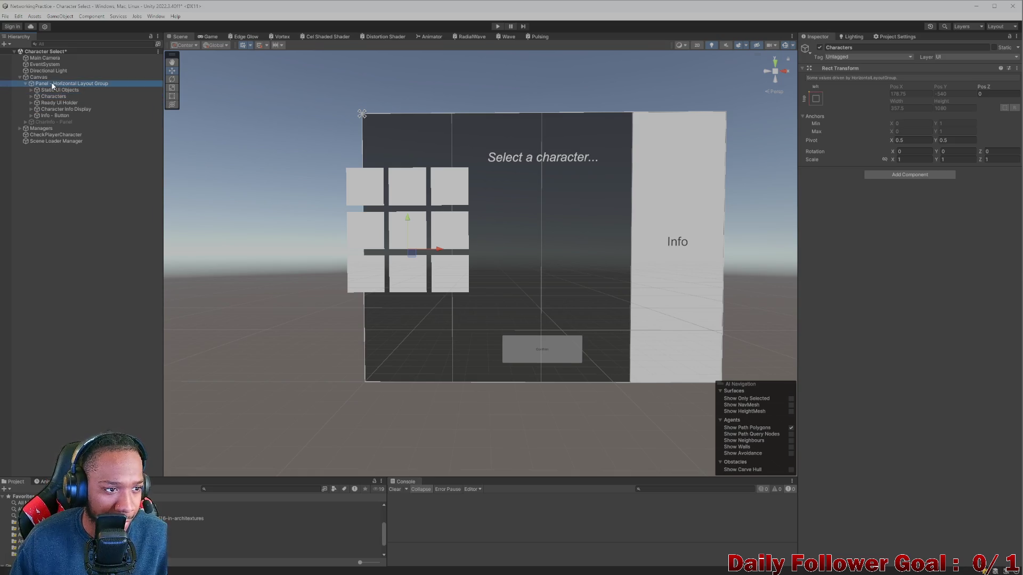
- Create an empty child in the layout panel and move it to the top of its children
left_click(96, 206)
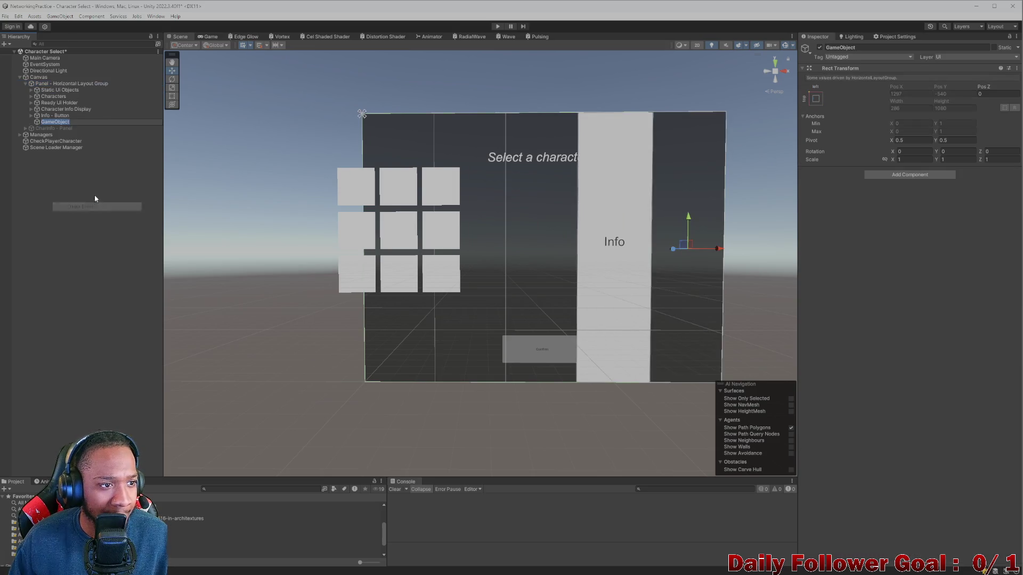
mouse_move(54, 122)
left_mouse_down()
mouse_move(43, 90)
mouse_move(40, 119)
mouse_move(48, 85)
left_mouse_up()
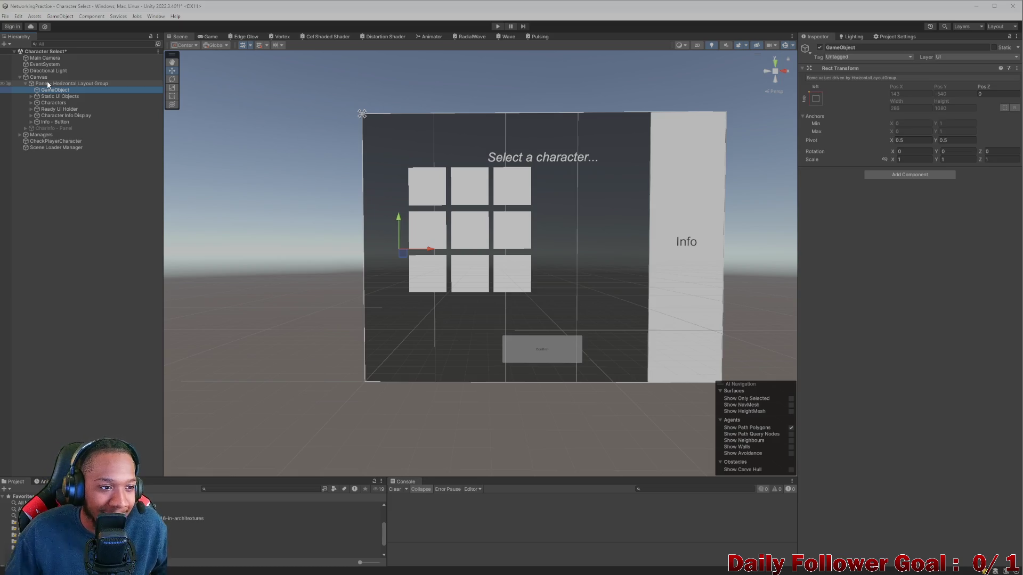
double_click(62, 91)
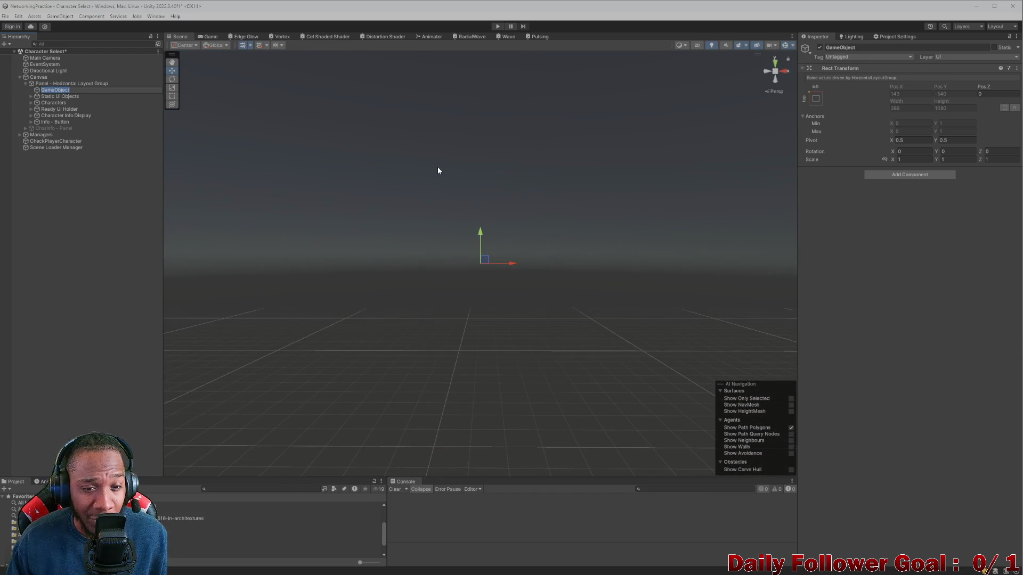
key("BackSpace")
key("Escape")
key("f")
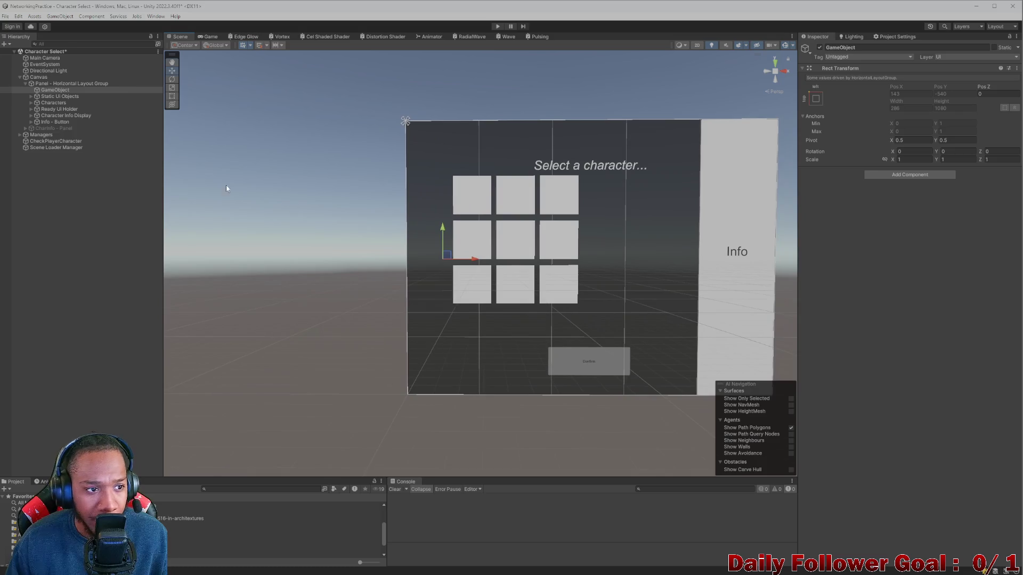
- Rename the new empty object to 'Left Side of Screen'
left_click(80, 89)
key("BackSpace")
type("Left")
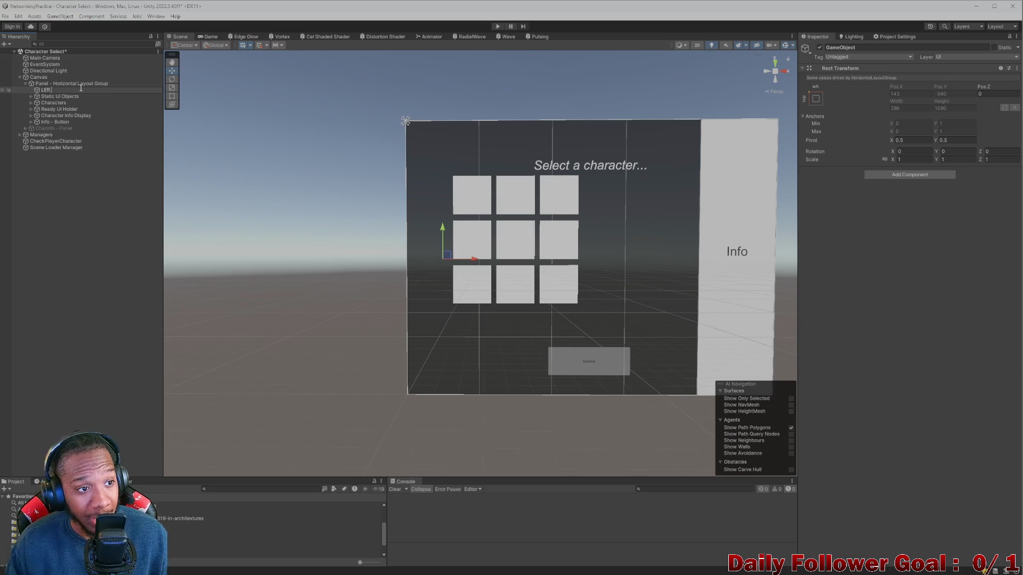
key("BackSpace")
key("BackSpace")
key("BackSpace")
type("Scre")
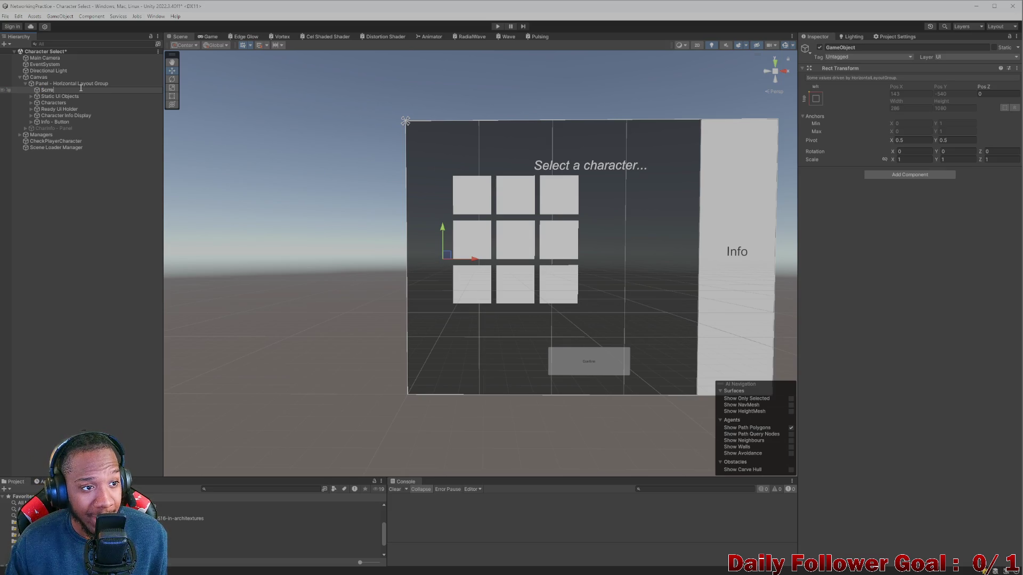
type("Le")
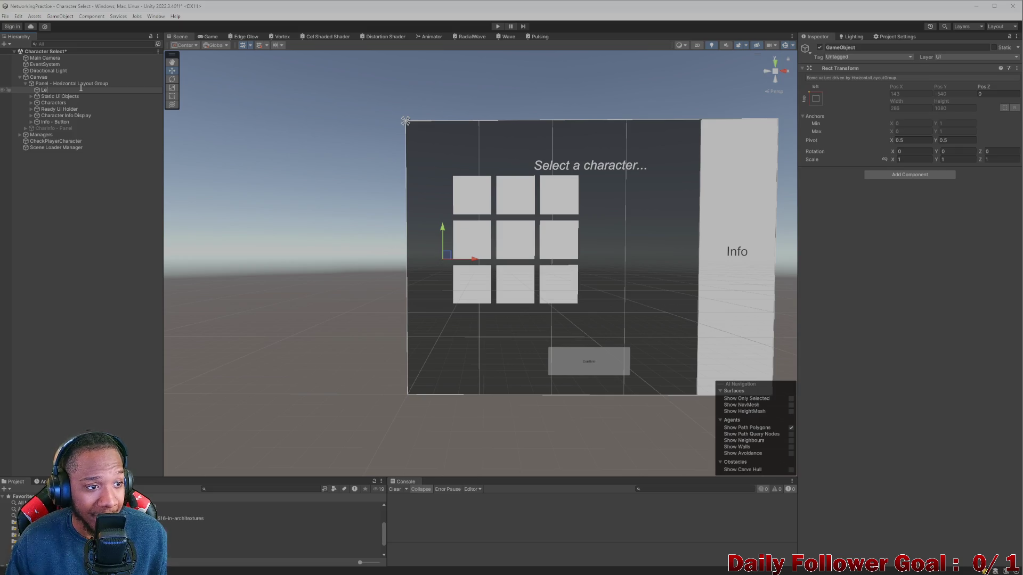
type("ft Side of")
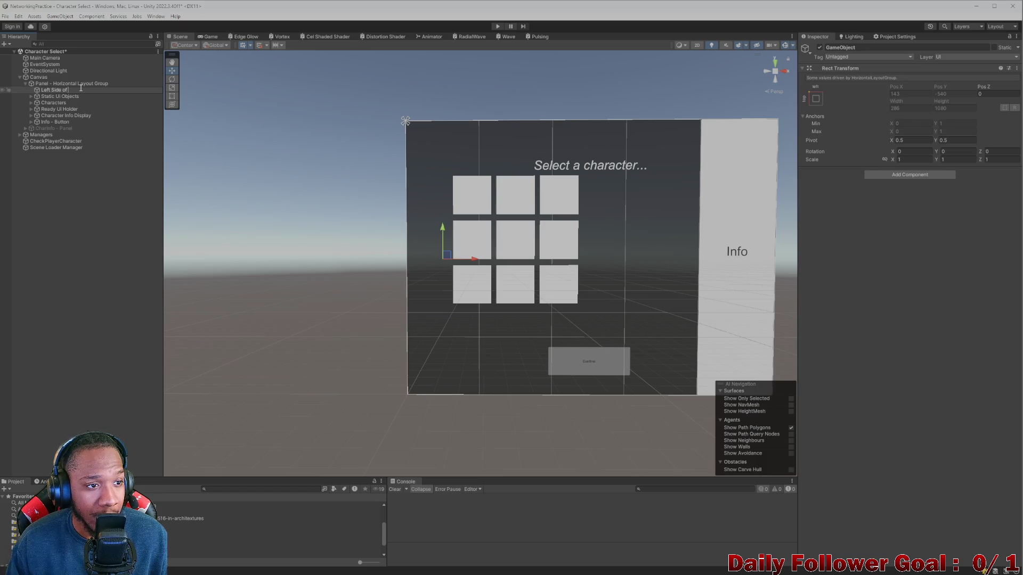
type(" Sc")
key("Return")
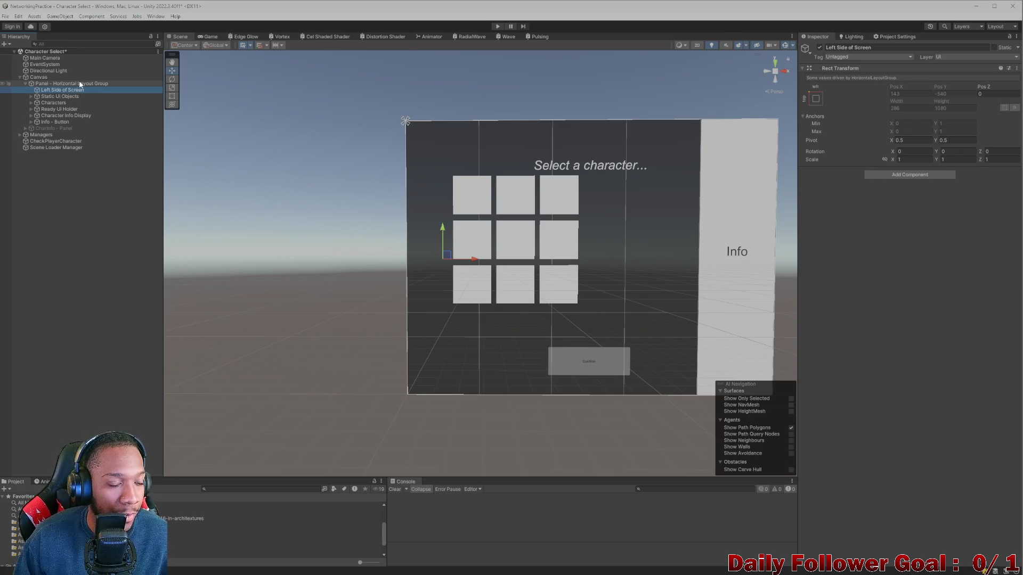
left_click(75, 84)
right_click(78, 83)
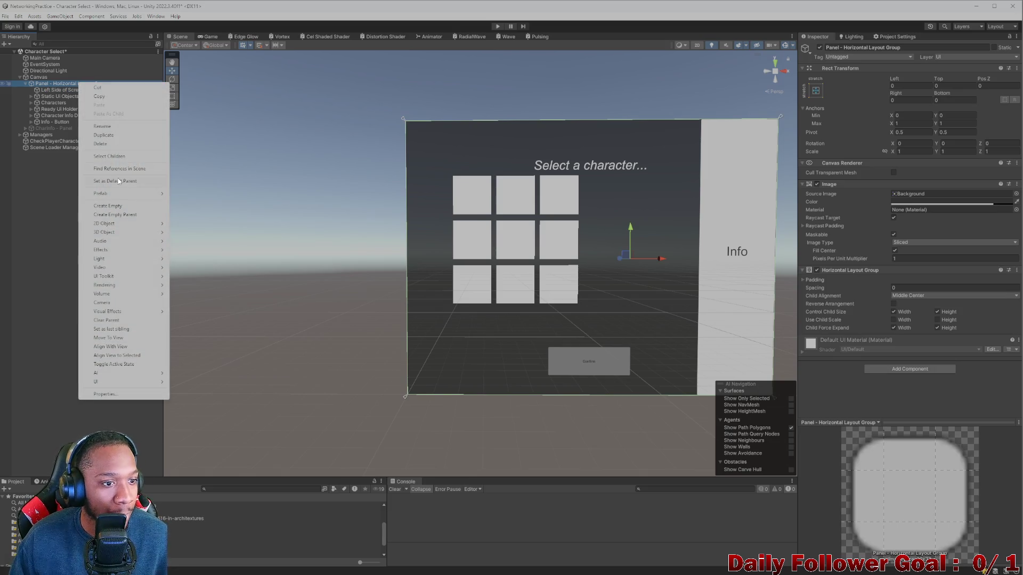
- Add an empty child named 'Middle of Screen' right after Left Side of Screen
left_click(107, 205)
type("Middle")
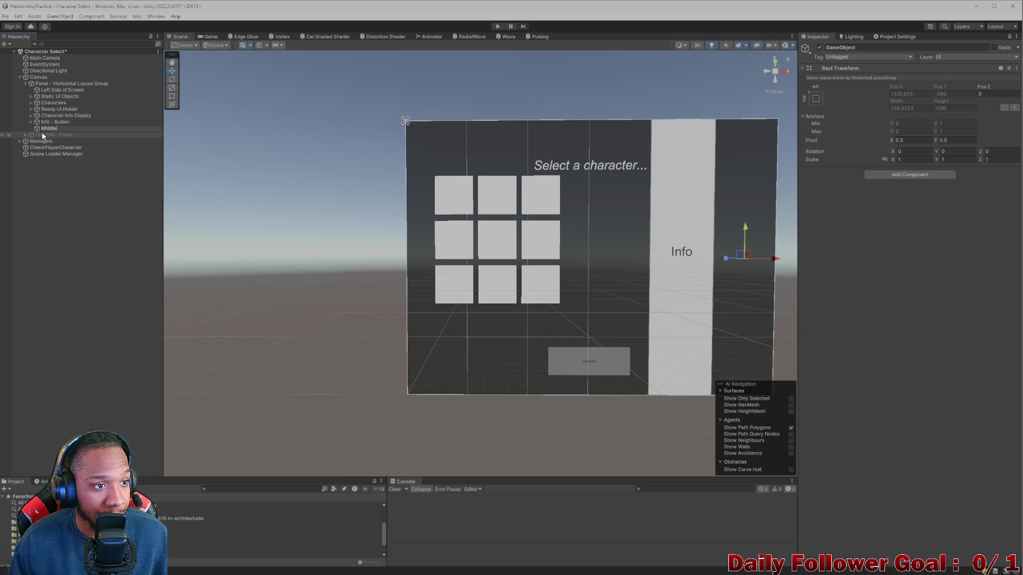
type(" of ")
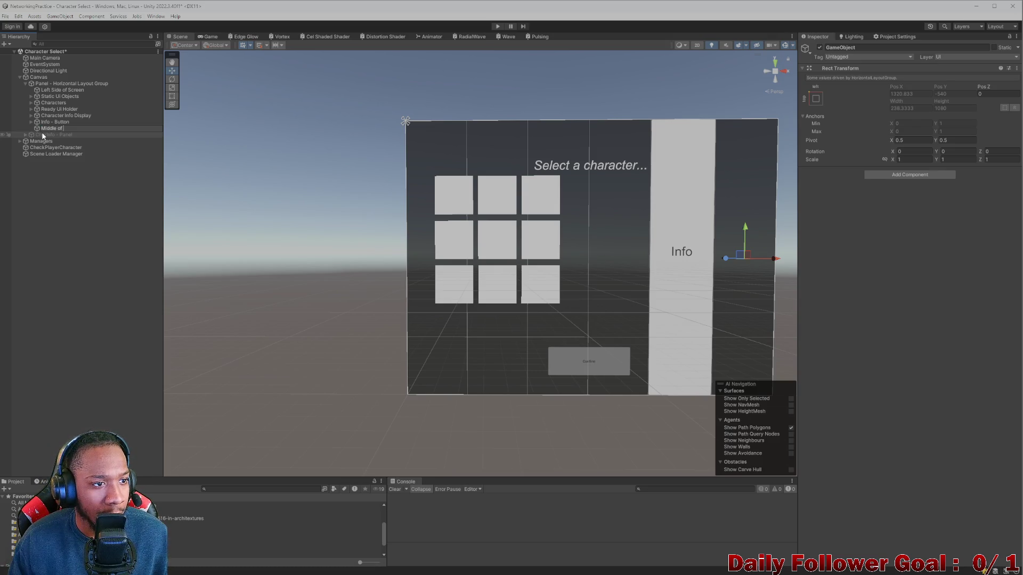
type("Screen")
key("Return")
left_click_drag(60, 91, 61, 92)
- Add a third empty child named 'Right Side of Screen' after Middle of Screen
left_click(77, 84)
right_click(78, 82)
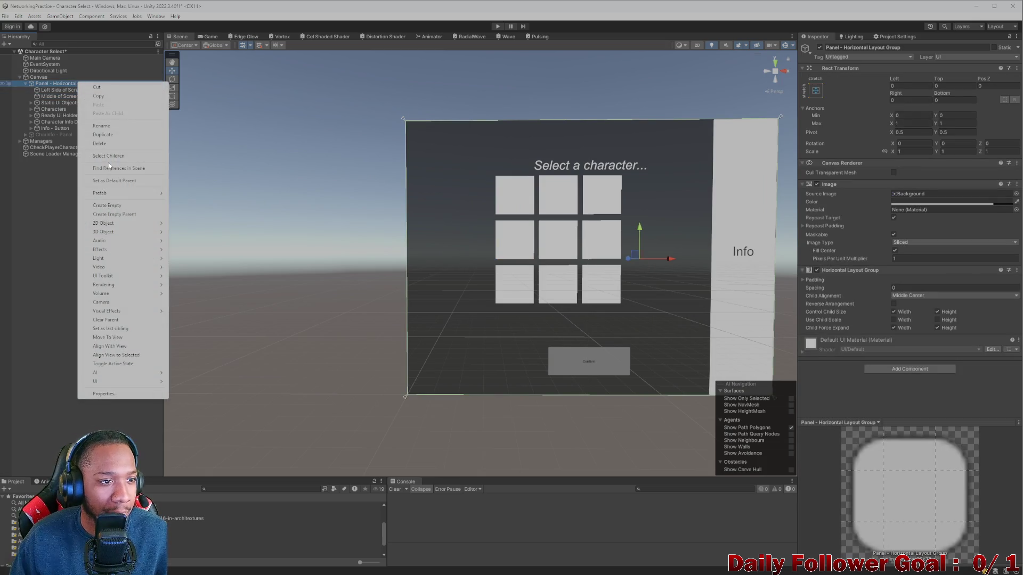
left_click(123, 208)
left_click_drag(36, 133, 57, 103)
double_click(58, 103)
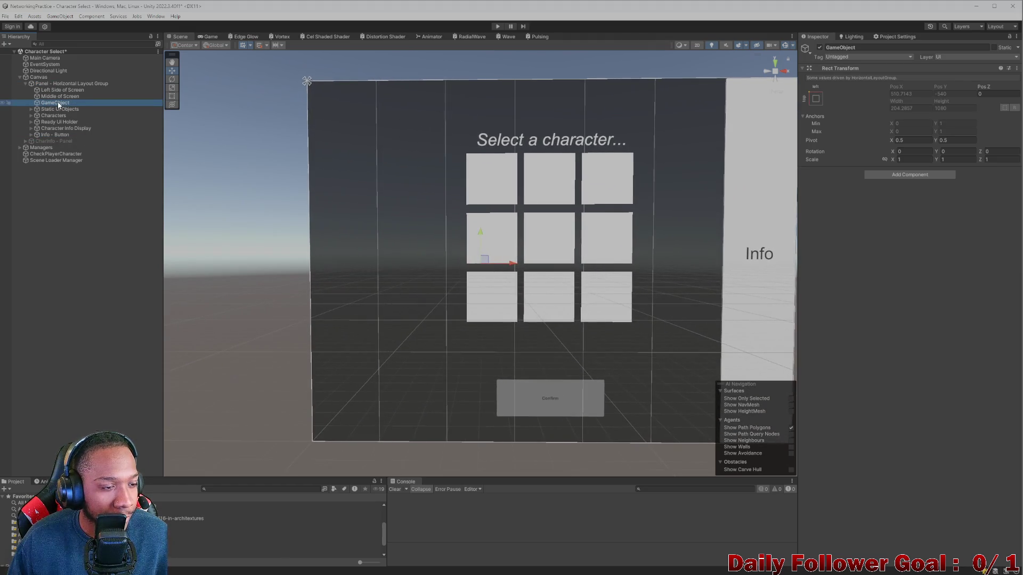
left_click(57, 104)
type("Right")
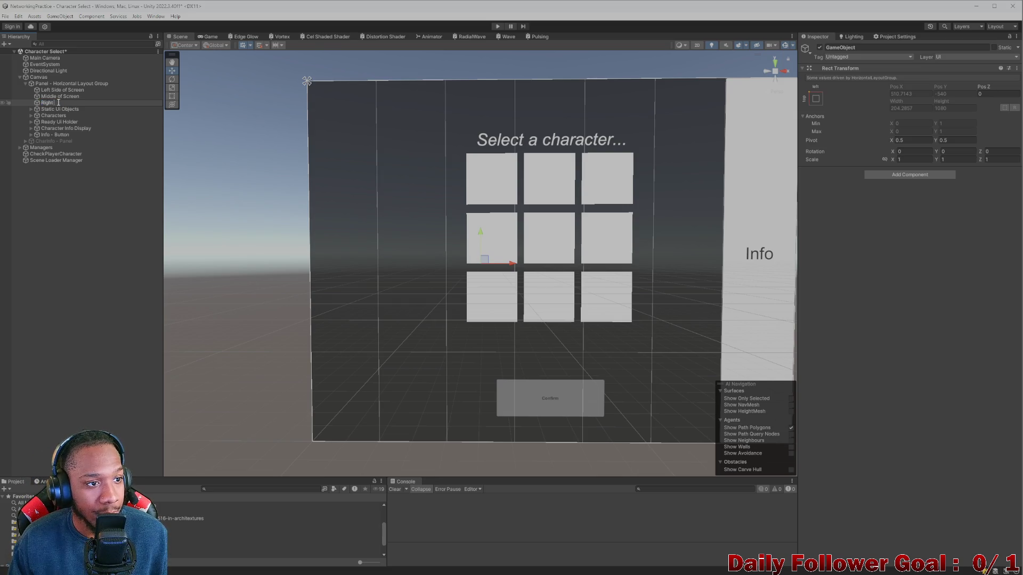
type(" Side of S")
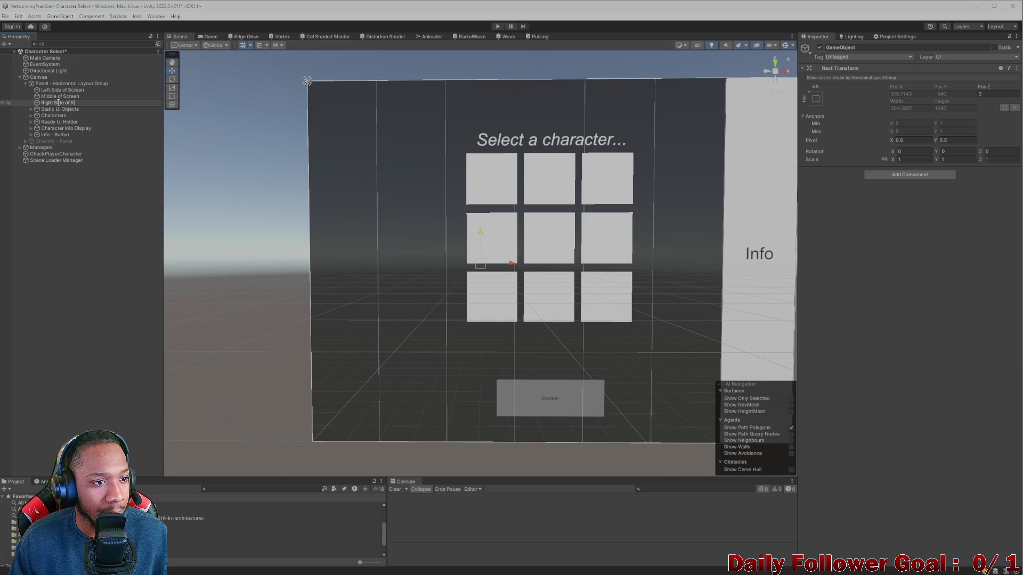
type("creen")
key("Return")
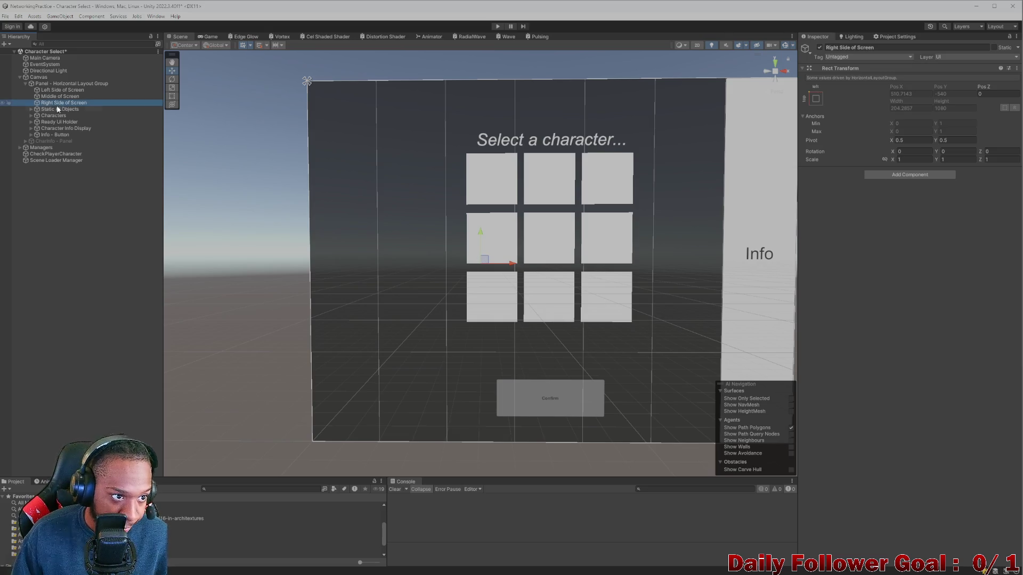
scroll(440, 139, "down", 3)
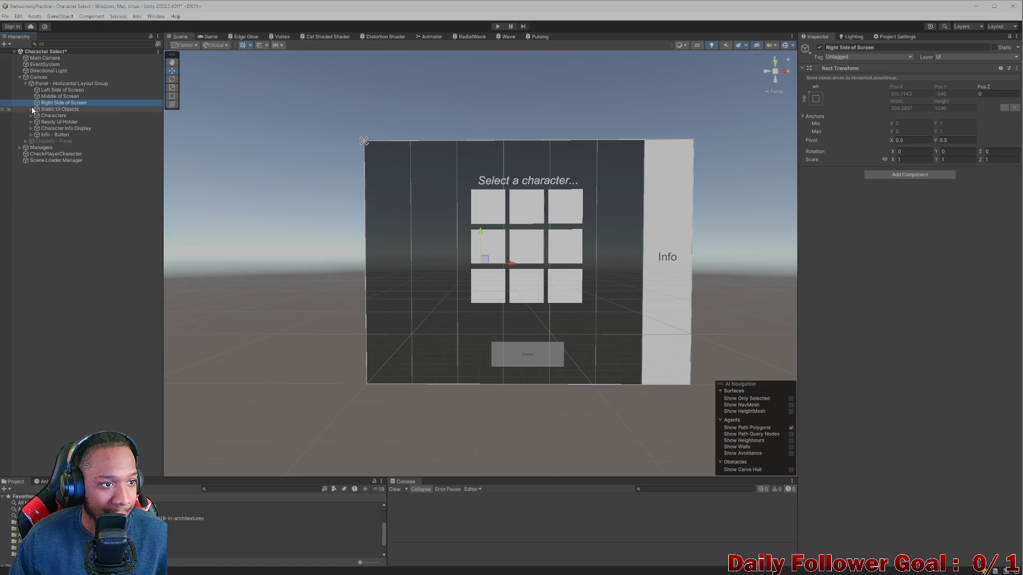
- Move Selection Countdown Timer, Confirm Button Holder and Select a Char Text (first) into Middle of Screen
left_click(30, 109)
left_click(63, 116)
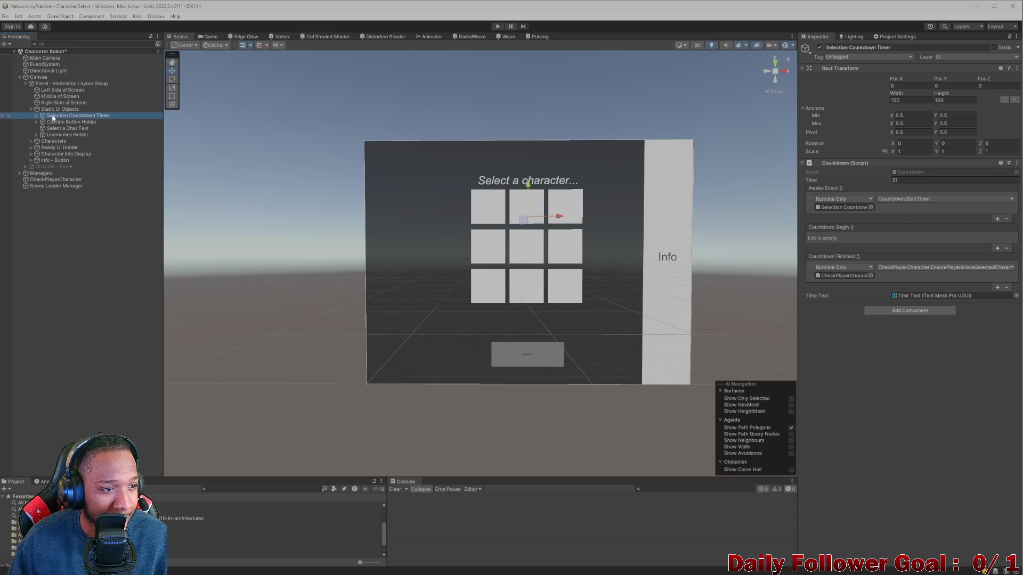
left_click_drag(36, 114, 65, 97)
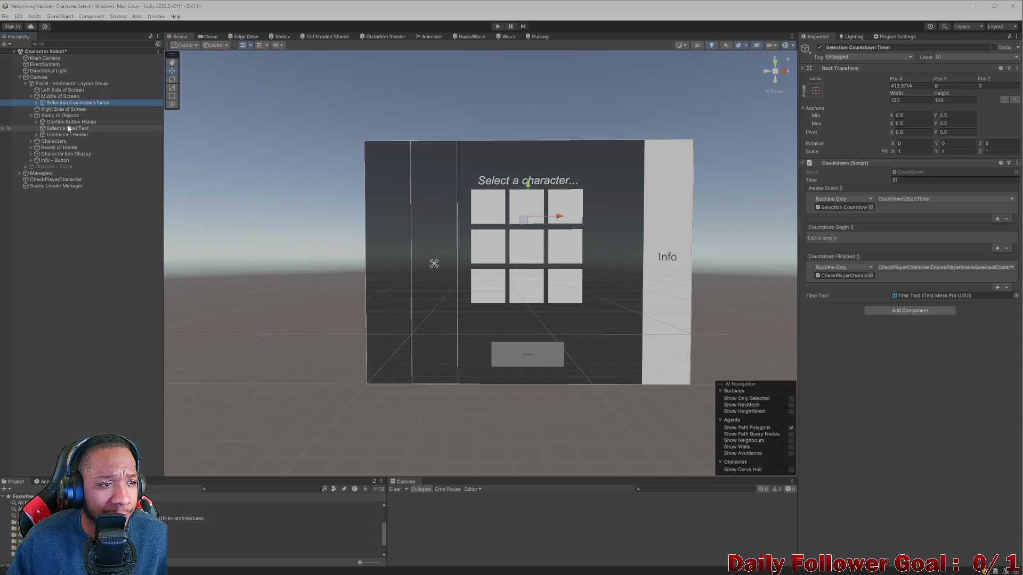
left_click_drag(68, 122, 64, 98)
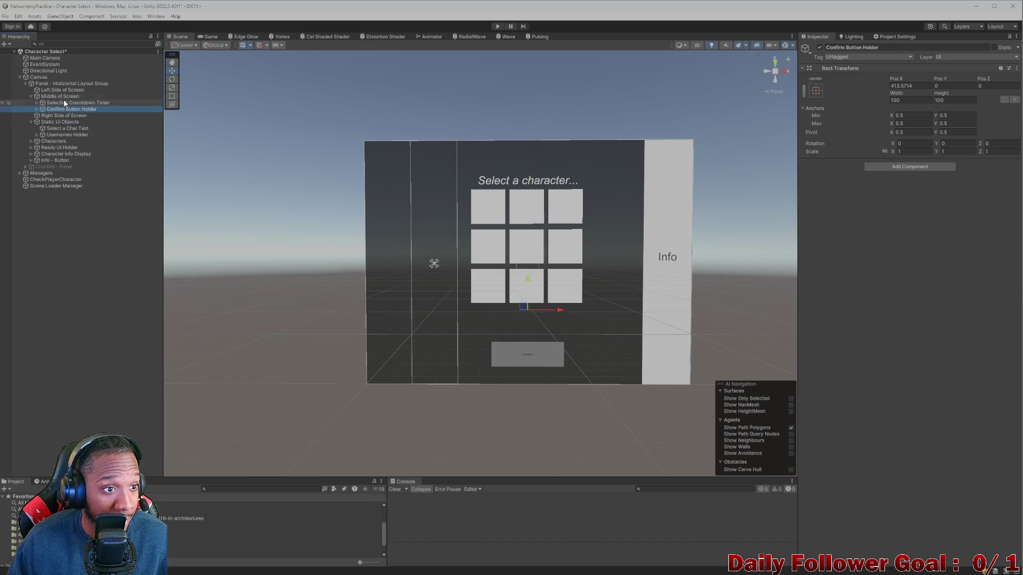
left_click(59, 129)
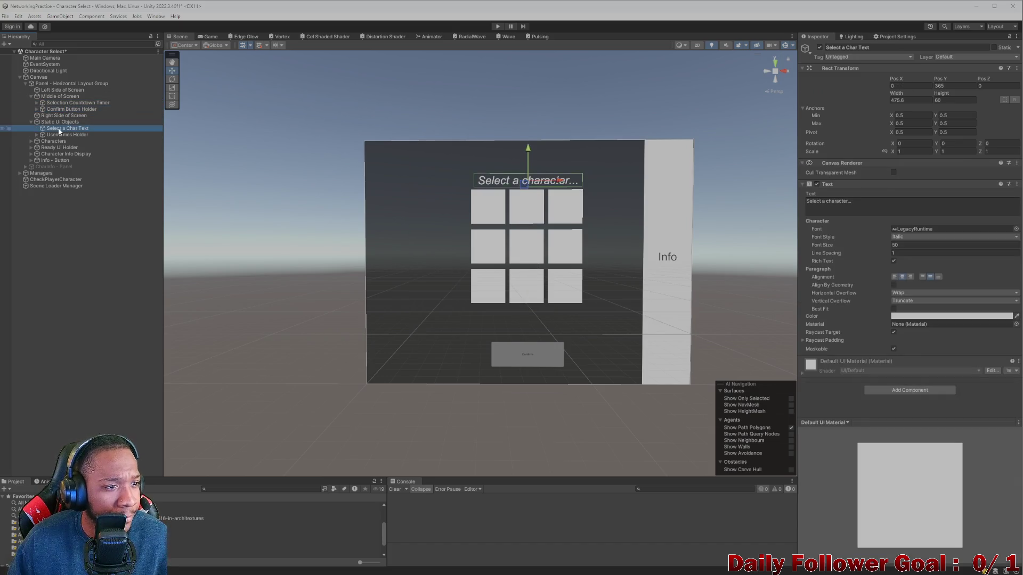
left_click_drag(60, 132, 64, 100)
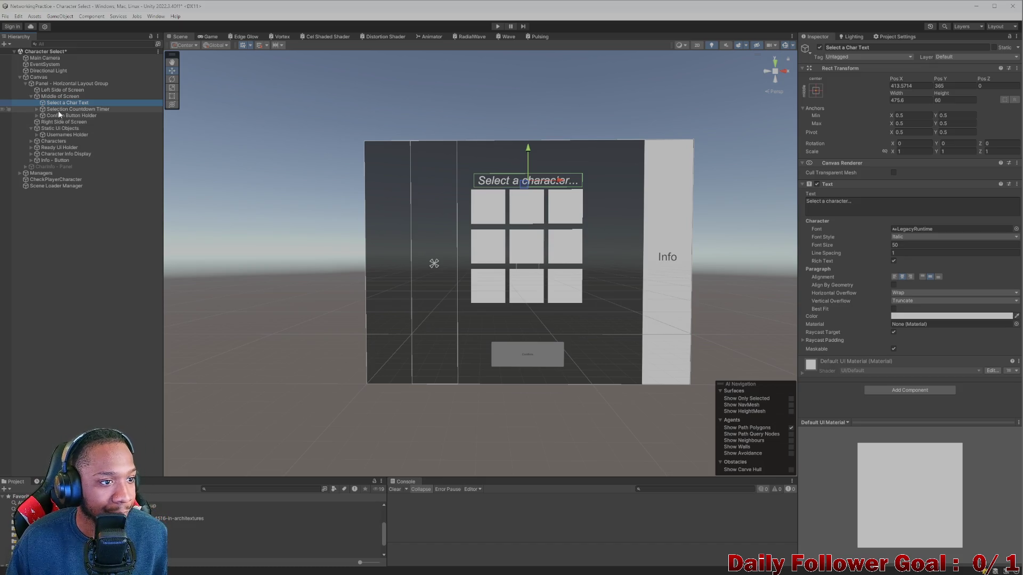
- Check Selection Countdown Timer's settings and expand Usernames Holder
left_click(59, 96)
left_click(72, 109)
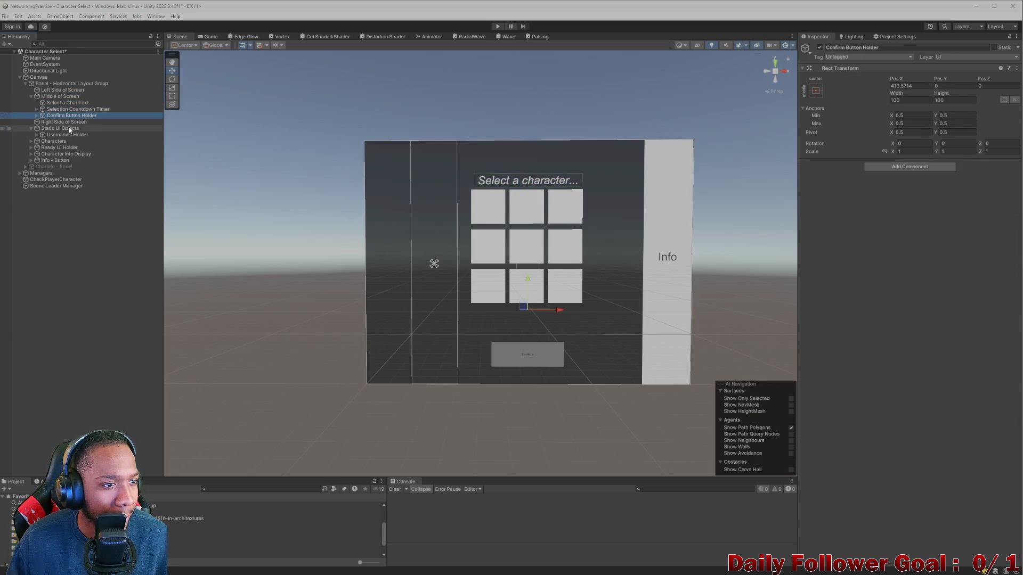
left_click(67, 135)
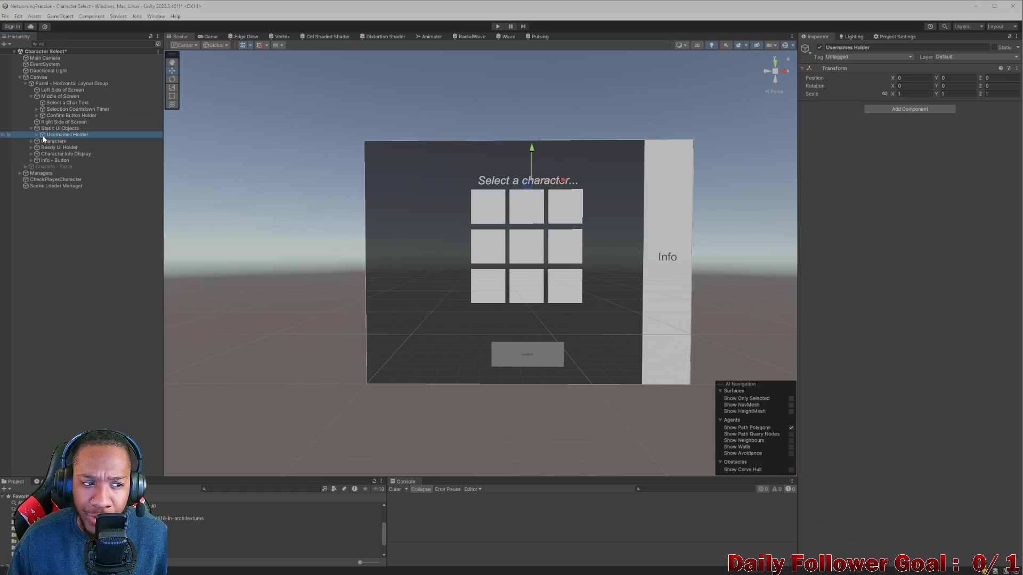
left_click(37, 134)
- Parent Player Username to Left Side of Screen and Other Player Username to Right Side of Screen
left_click(64, 141)
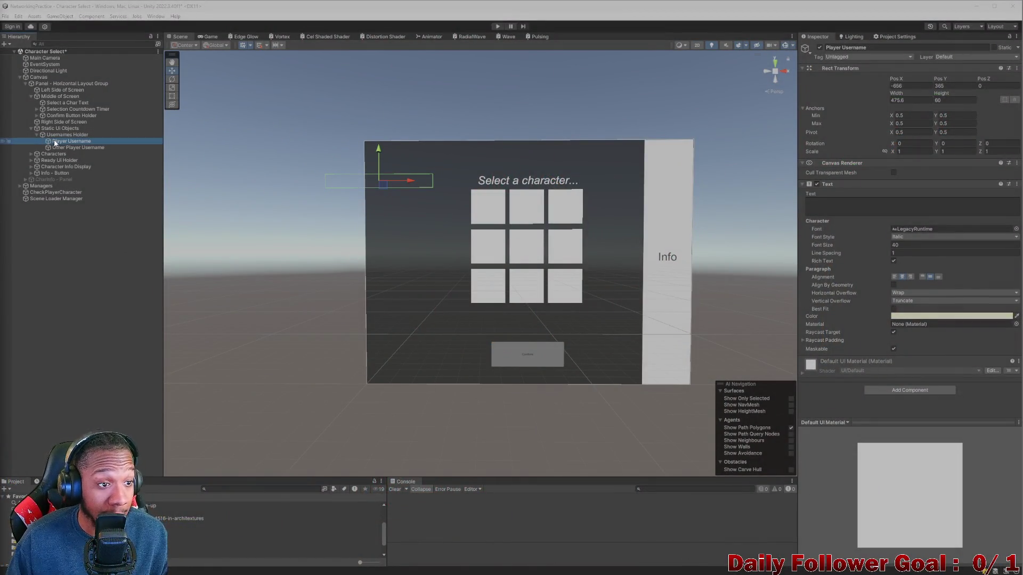
left_click_drag(53, 140, 64, 90)
left_click(67, 148)
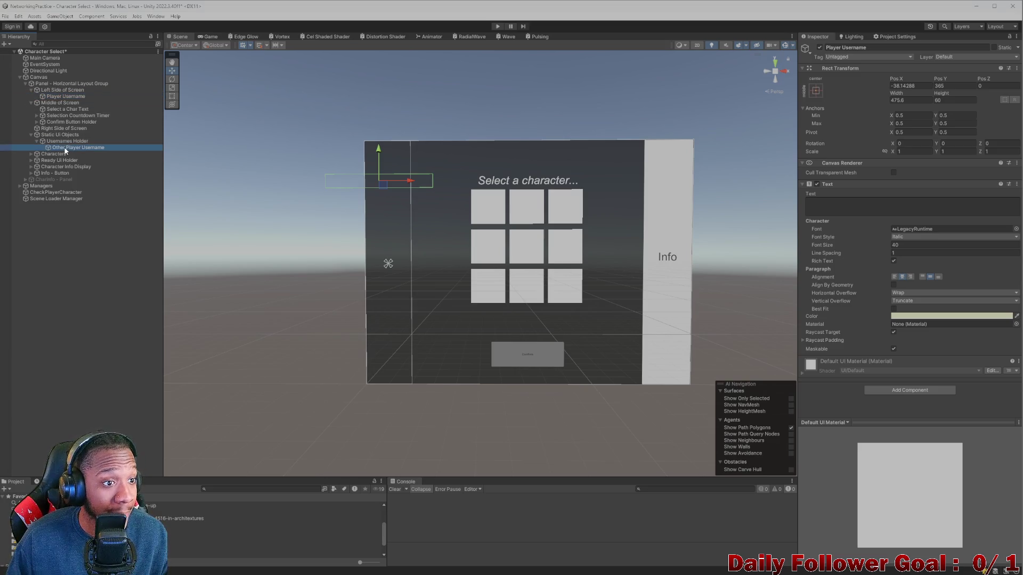
left_click_drag(67, 149, 74, 129)
left_click(67, 149)
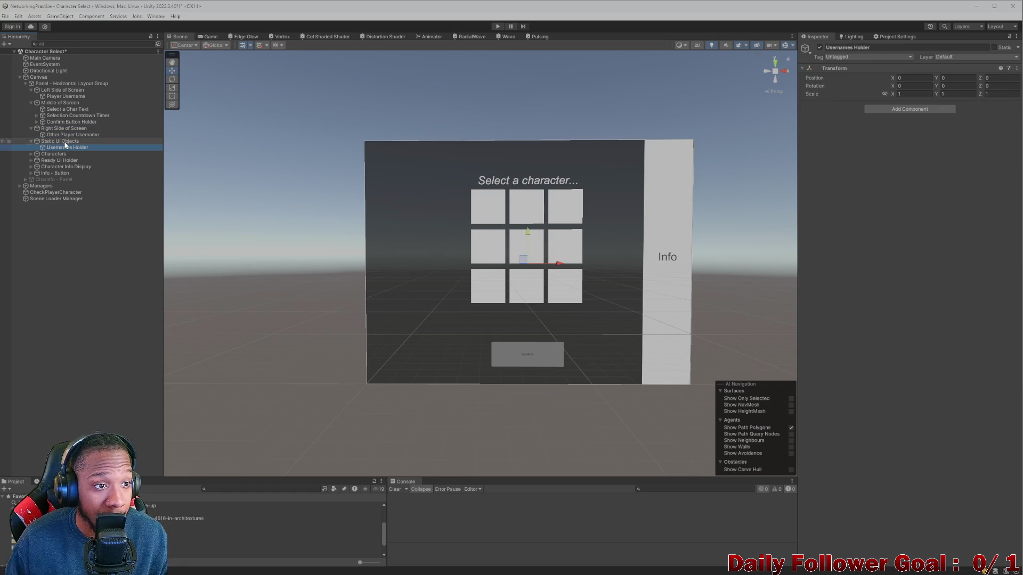
- Deactivate Static UI Objects and collapse the three column groups in the Hierarchy
left_click(60, 142)
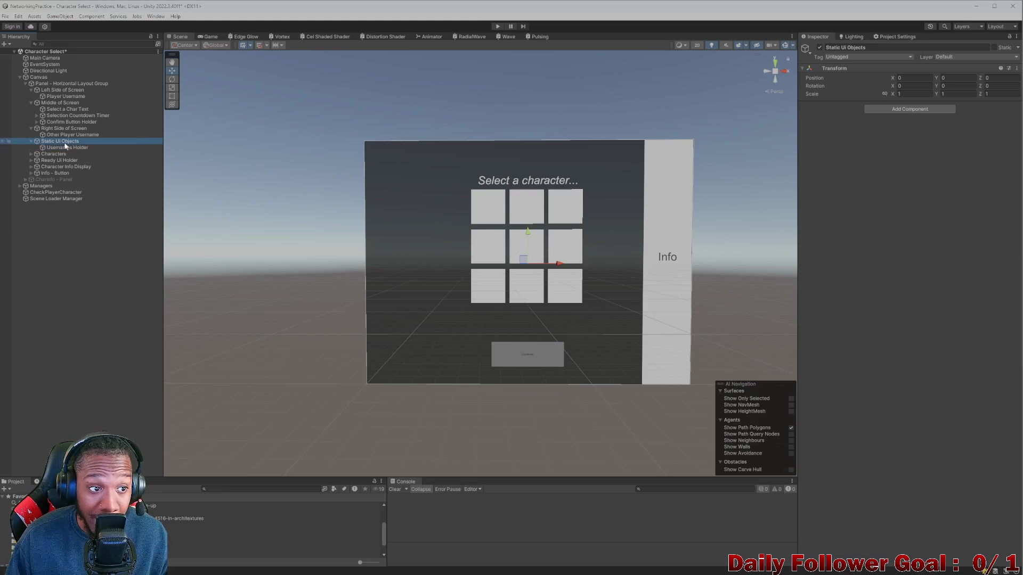
left_click(820, 48)
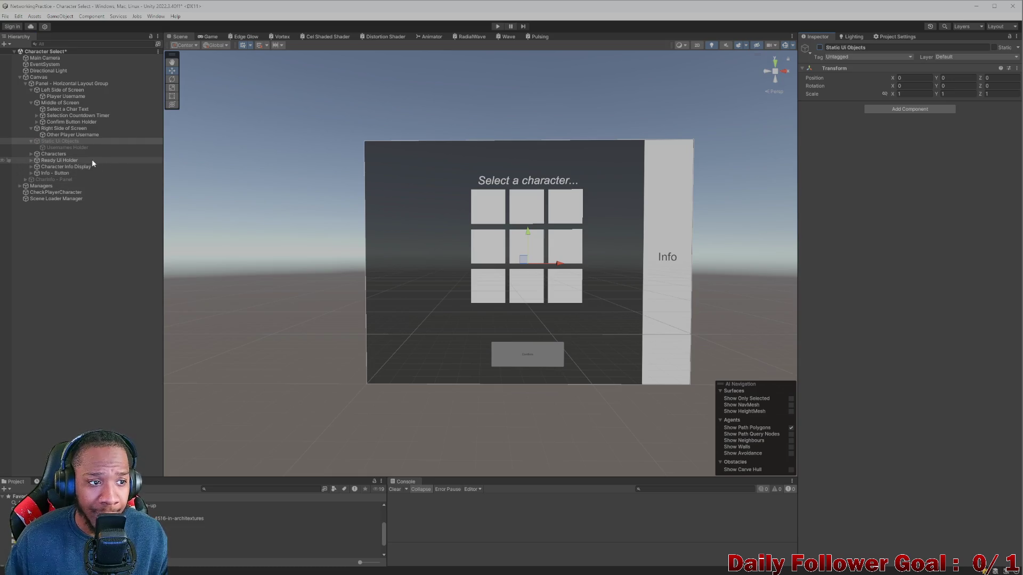
left_click(30, 128)
left_click(31, 102)
left_click(30, 90)
- Drag the Characters grid into Middle of Screen and collapse that column
left_click(49, 123)
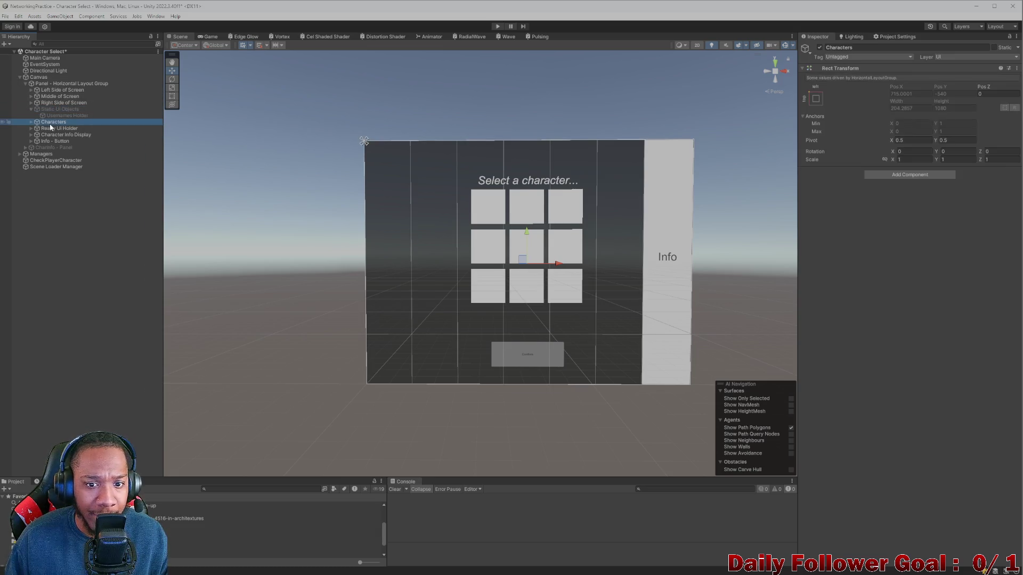
left_click(30, 122)
left_click(31, 122)
left_click_drag(43, 123, 54, 97)
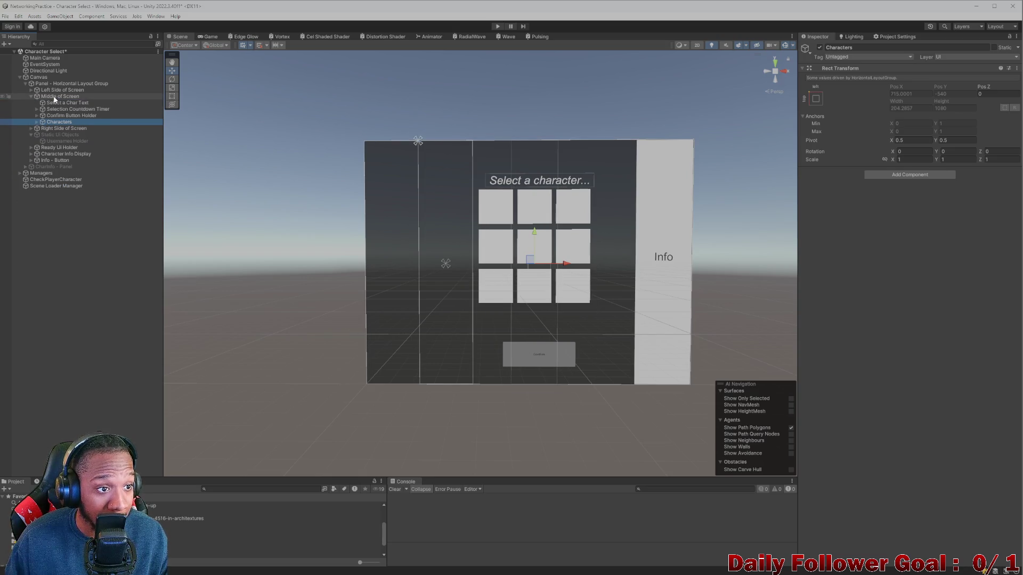
left_click(33, 97)
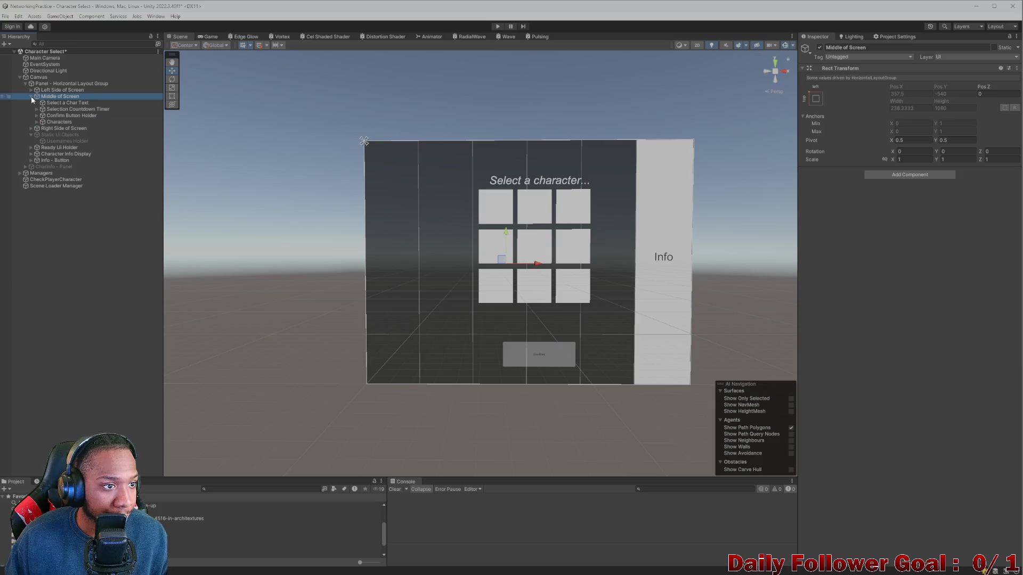
left_click(31, 96)
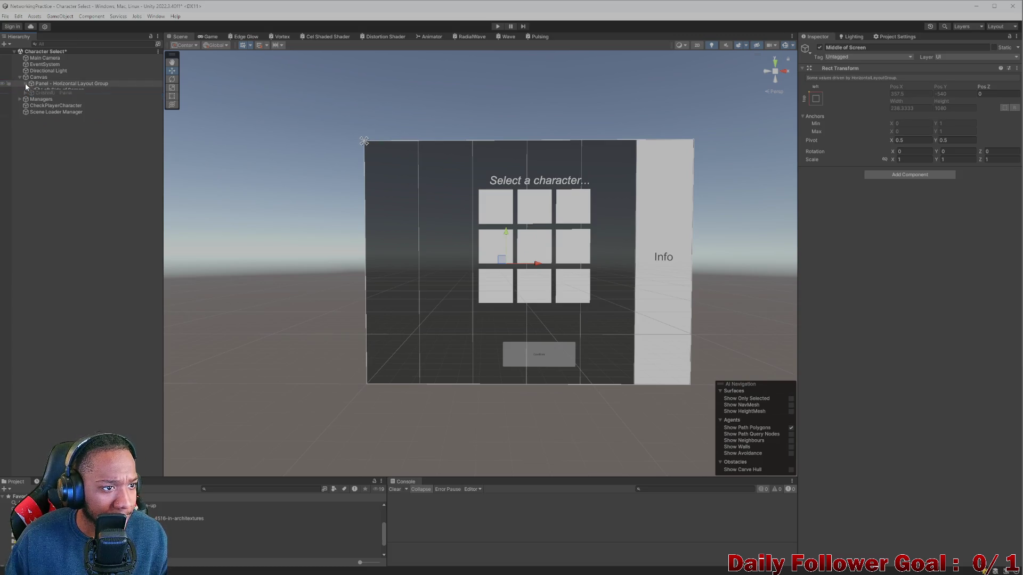
left_click(60, 123)
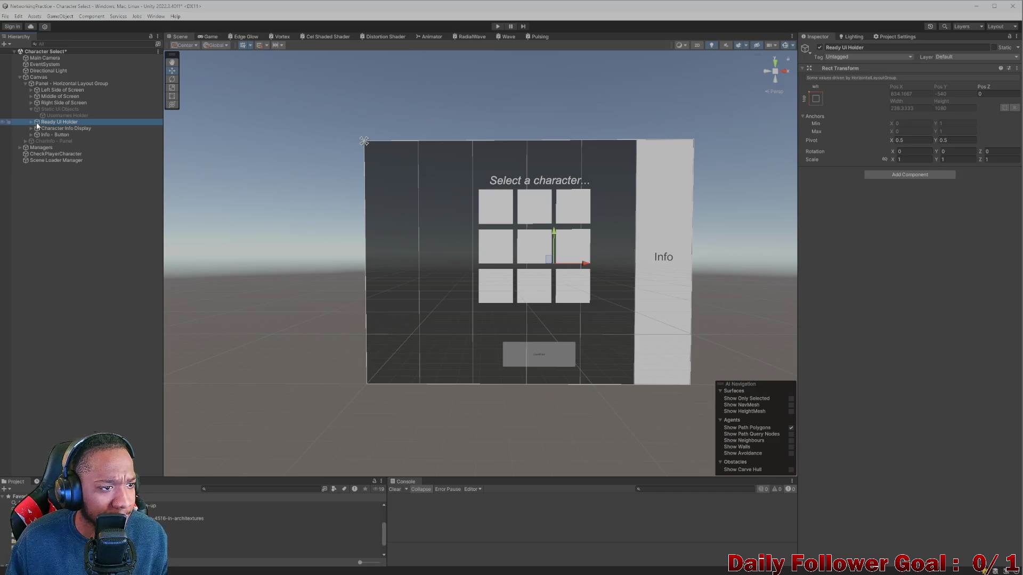
- Move Ready Up - Local Player under Left Side of Screen and place Info - Button first in the layout
left_click(30, 122)
left_click(47, 129)
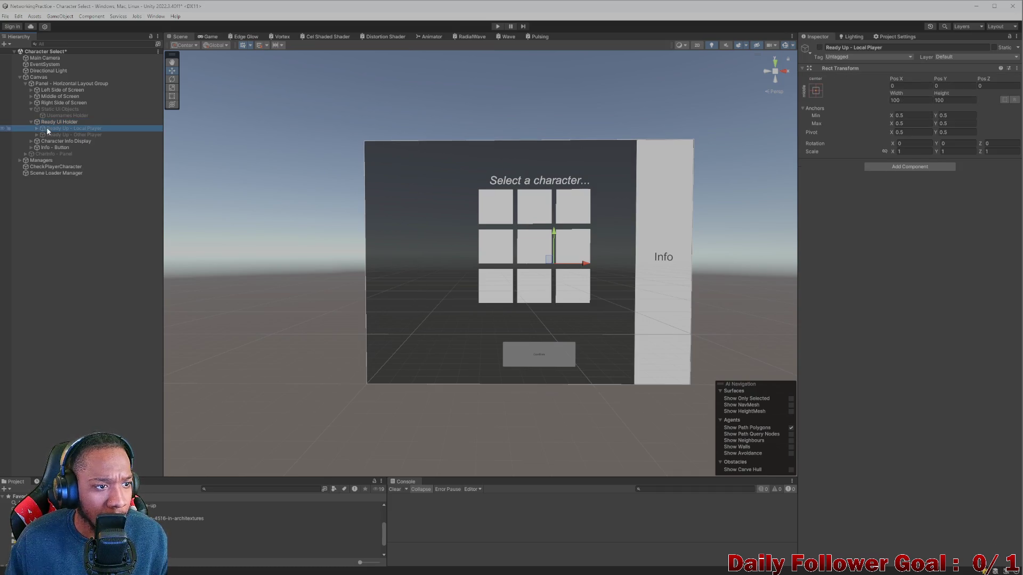
key("ctrl+z")
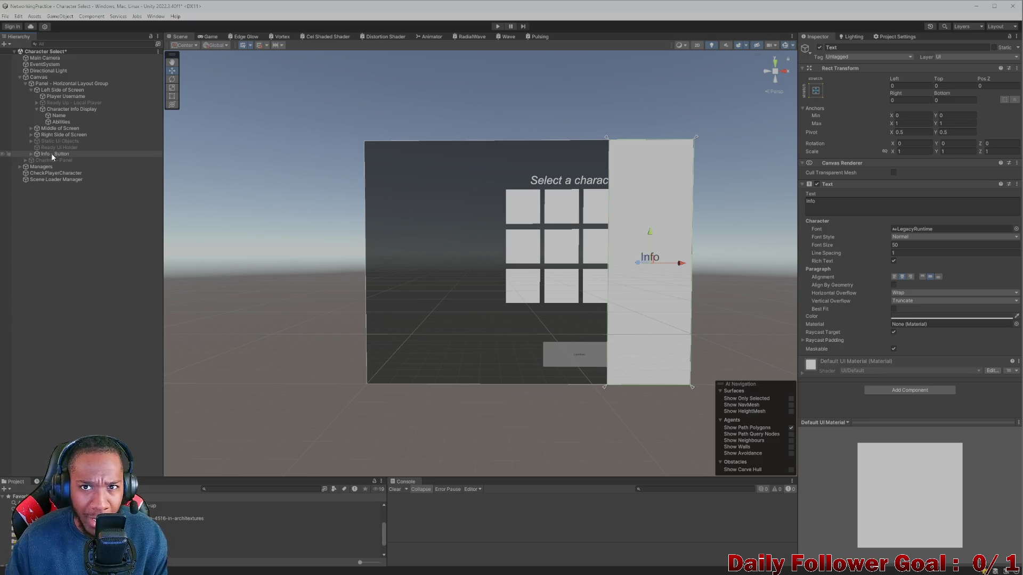
mouse_move(51, 156)
left_mouse_down()
mouse_move(57, 91)
mouse_move(48, 96)
mouse_move(60, 100)
left_mouse_up()
left_click(31, 89)
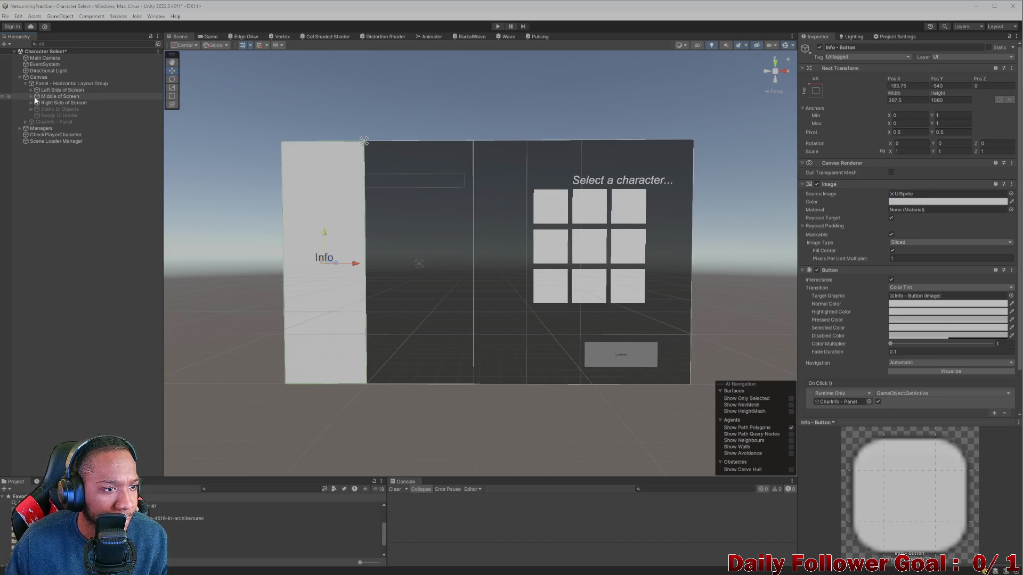
left_click(43, 109)
left_click(51, 115)
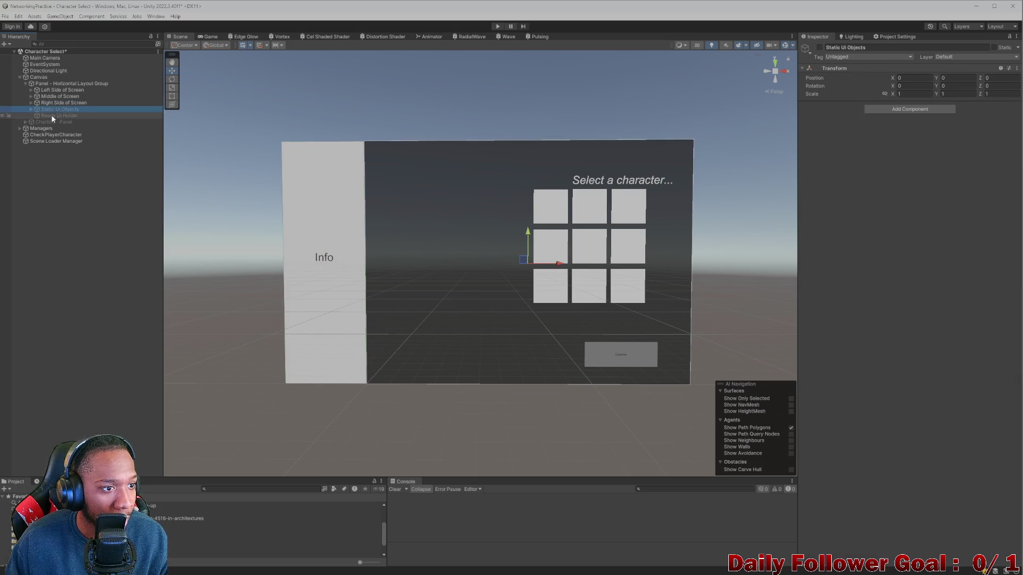
left_click(48, 122)
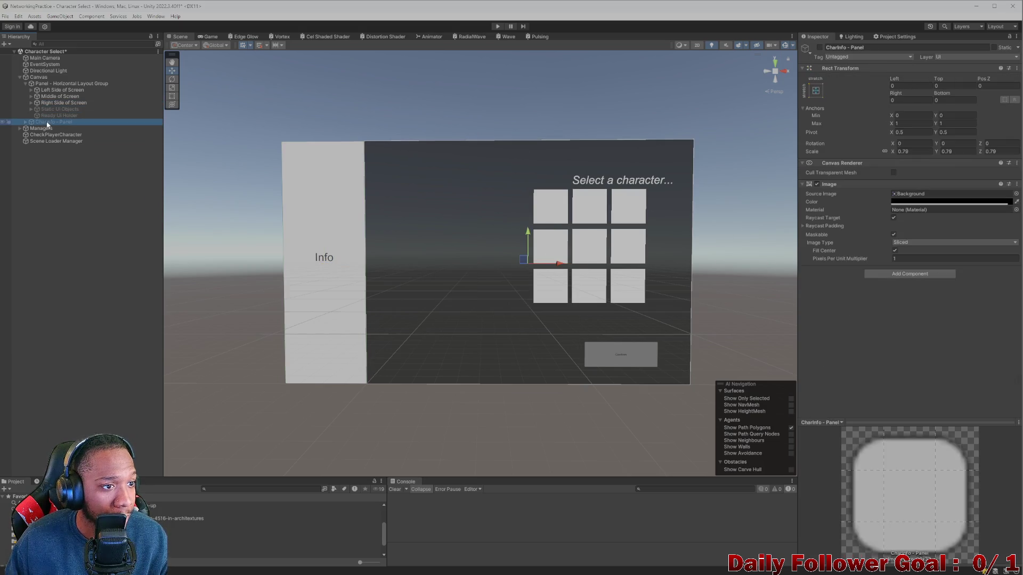
left_click(25, 84)
left_click(824, 49)
left_click(820, 48)
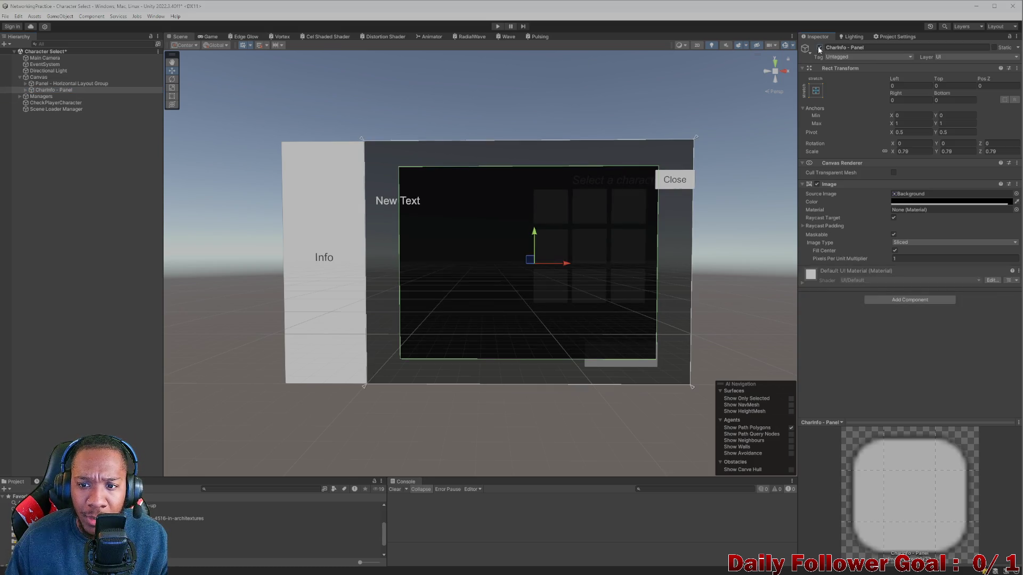
left_click(820, 48)
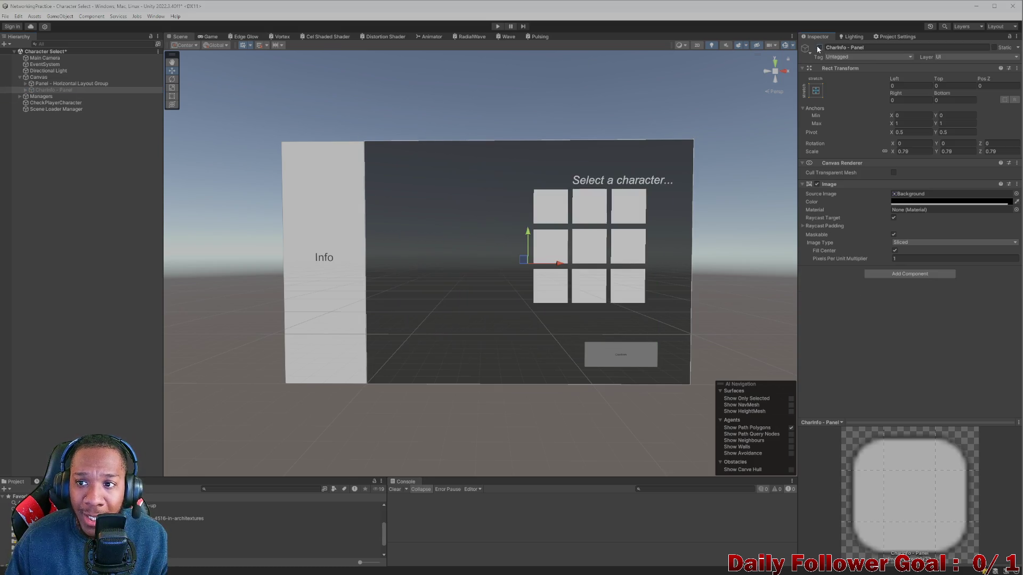
left_click(26, 84)
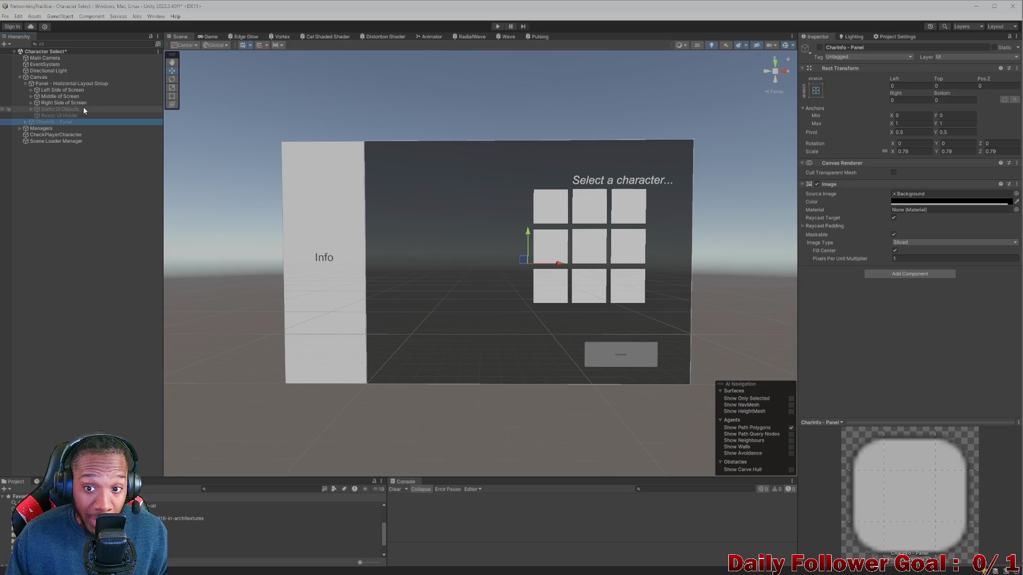
left_click(62, 91)
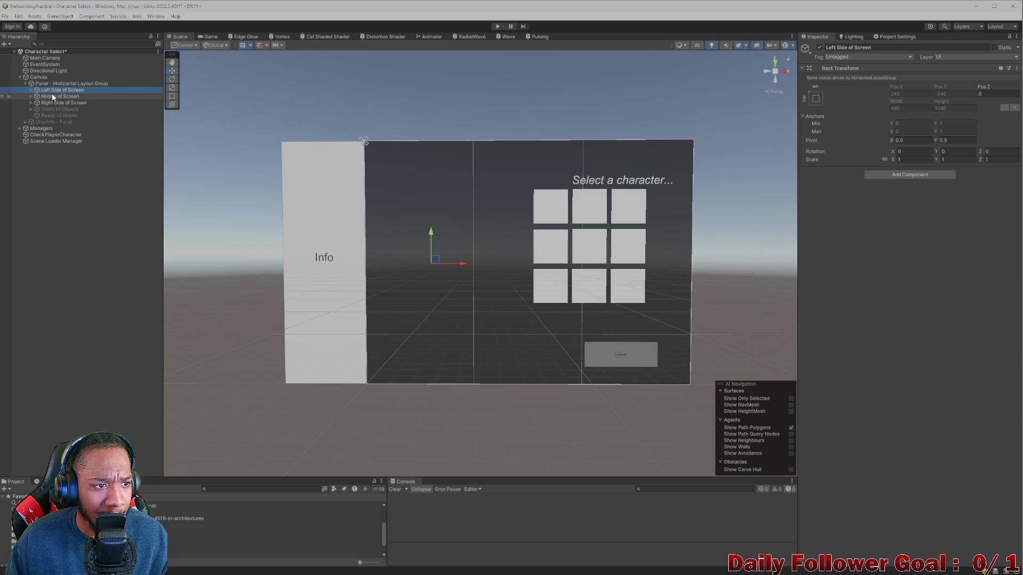
- Toggle Left Side of Screen's visibility to preview the layout and inspect its children
left_click(820, 48)
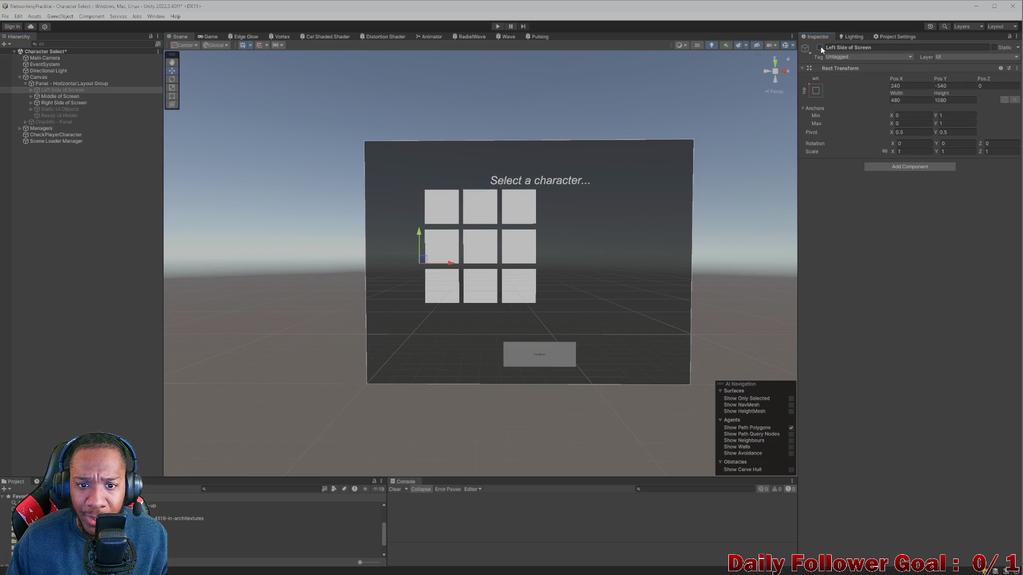
left_click(820, 47)
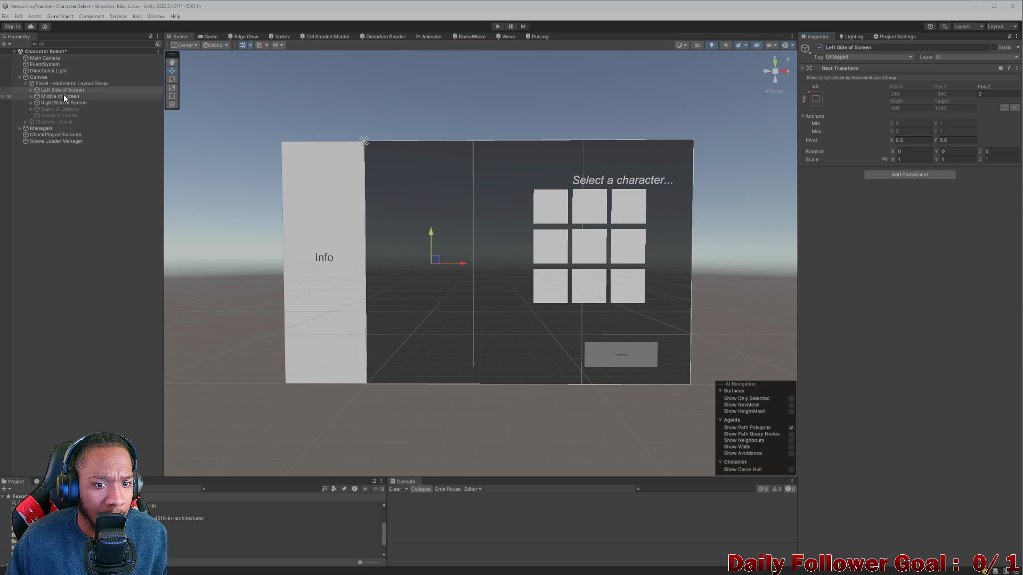
left_click(820, 47)
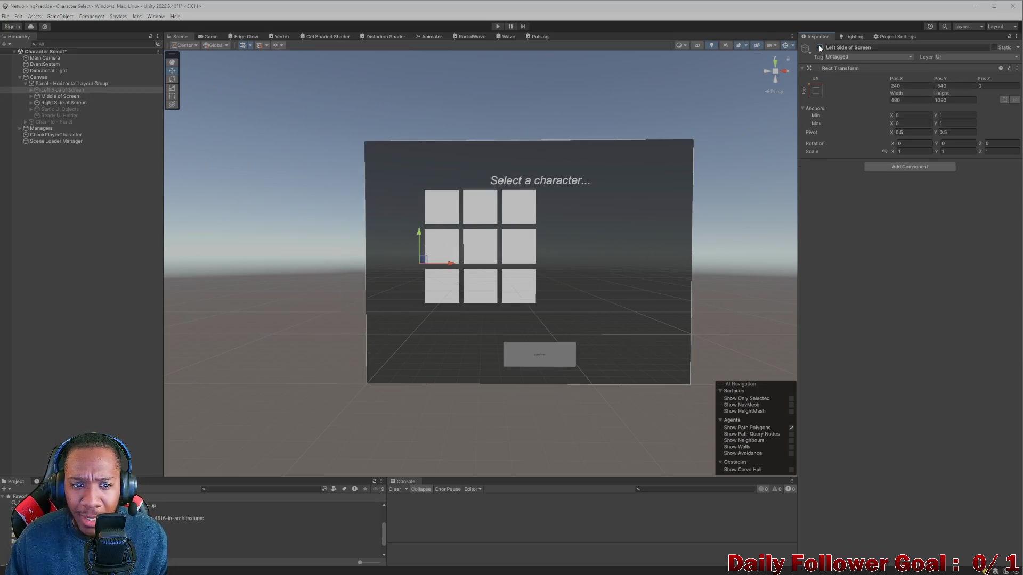
left_click(820, 47)
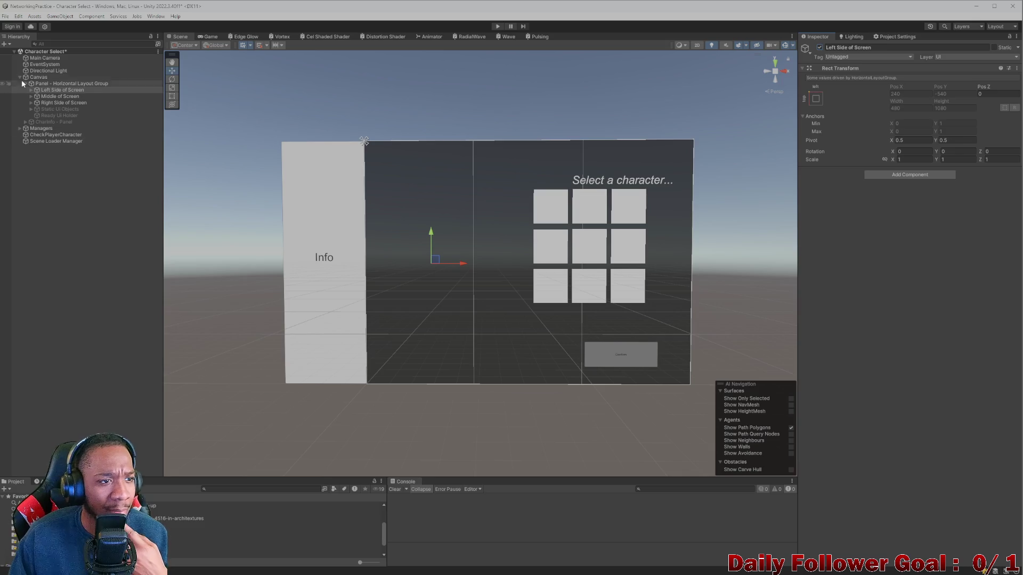
left_click(31, 90)
left_click(49, 95)
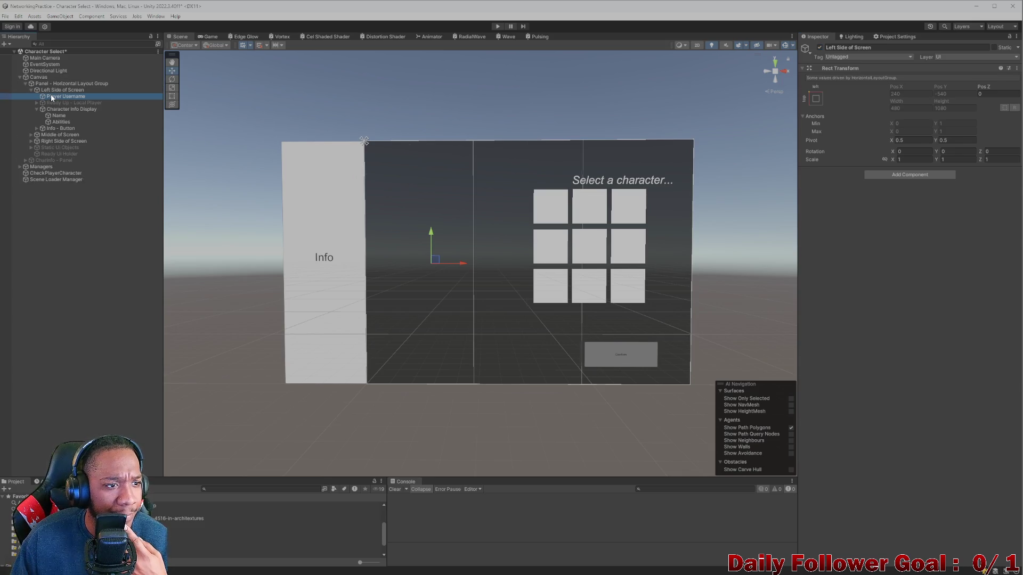
left_click(60, 122)
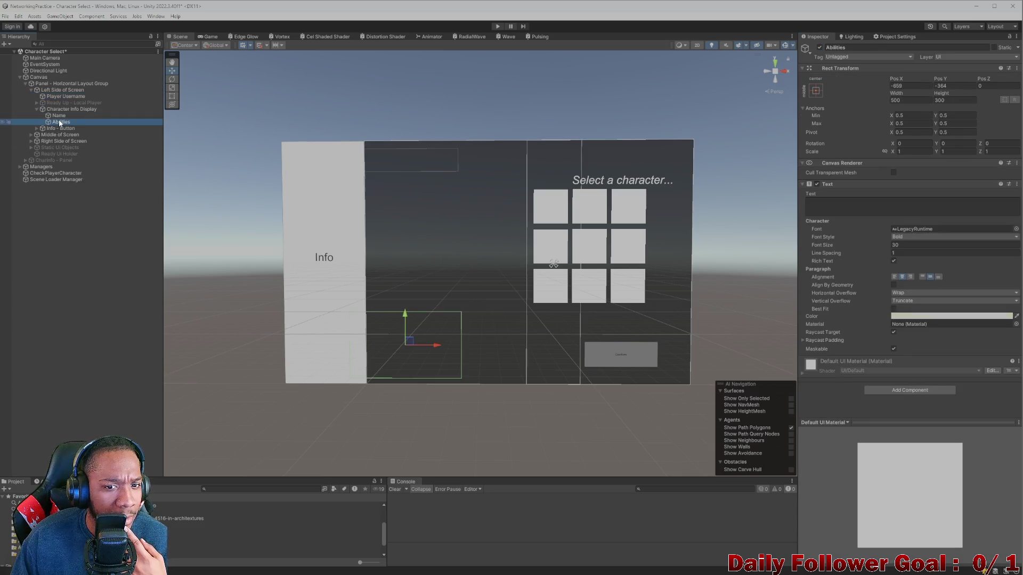
left_click(58, 116)
left_click(62, 96)
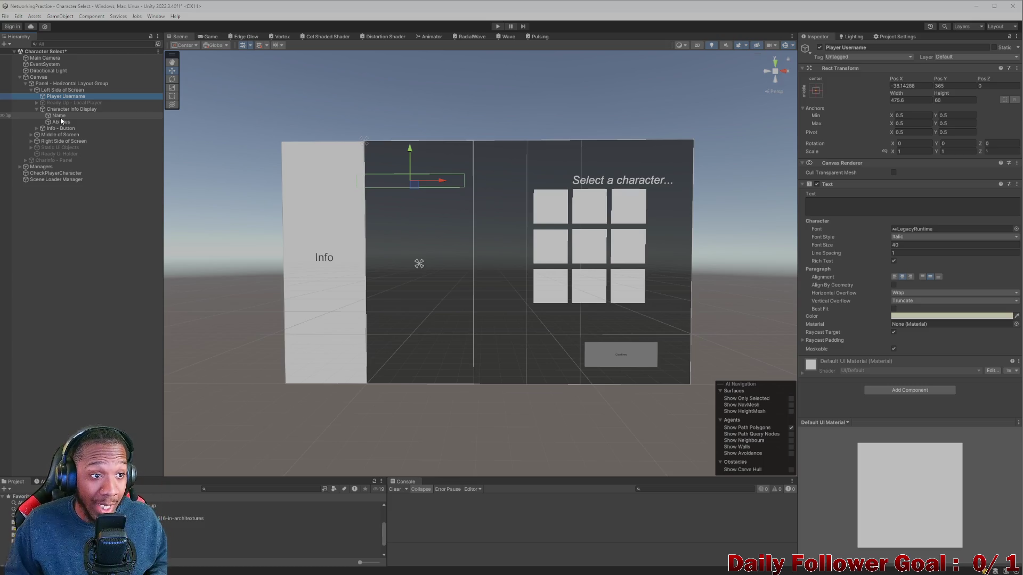
left_click(59, 117)
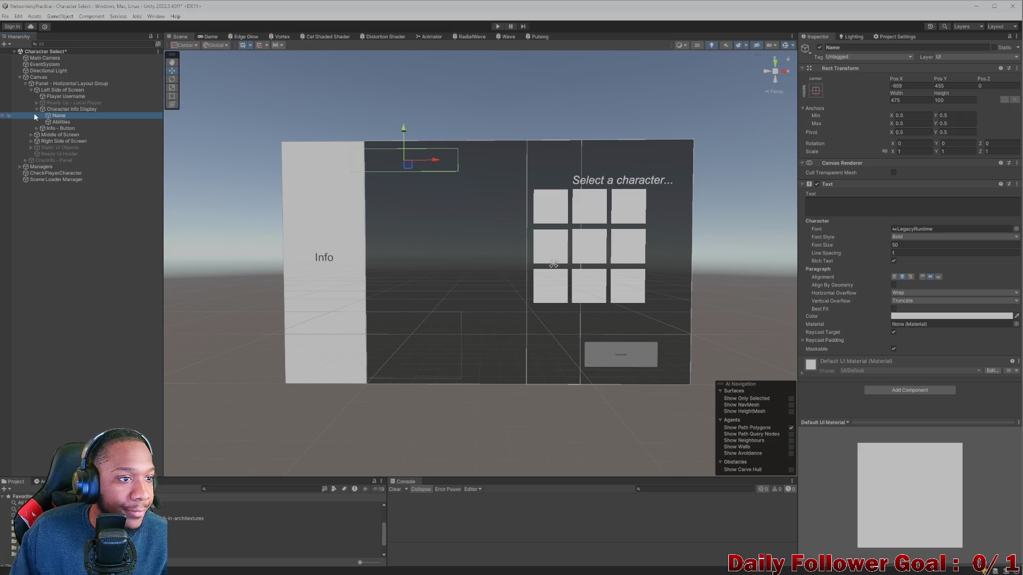
- Expand Character Info Display and put its Name text object into rename mode
left_click(37, 109)
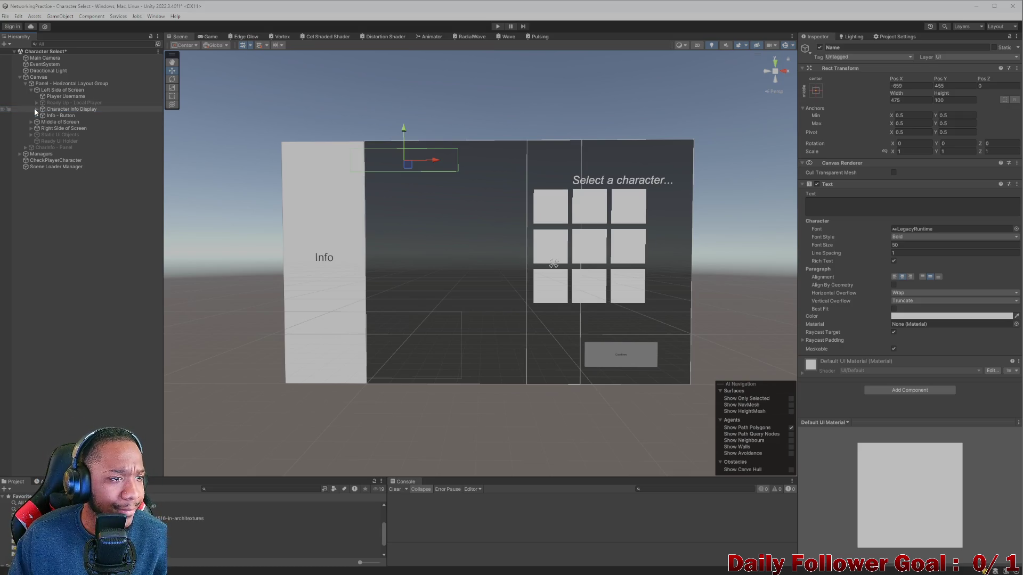
left_click(34, 109)
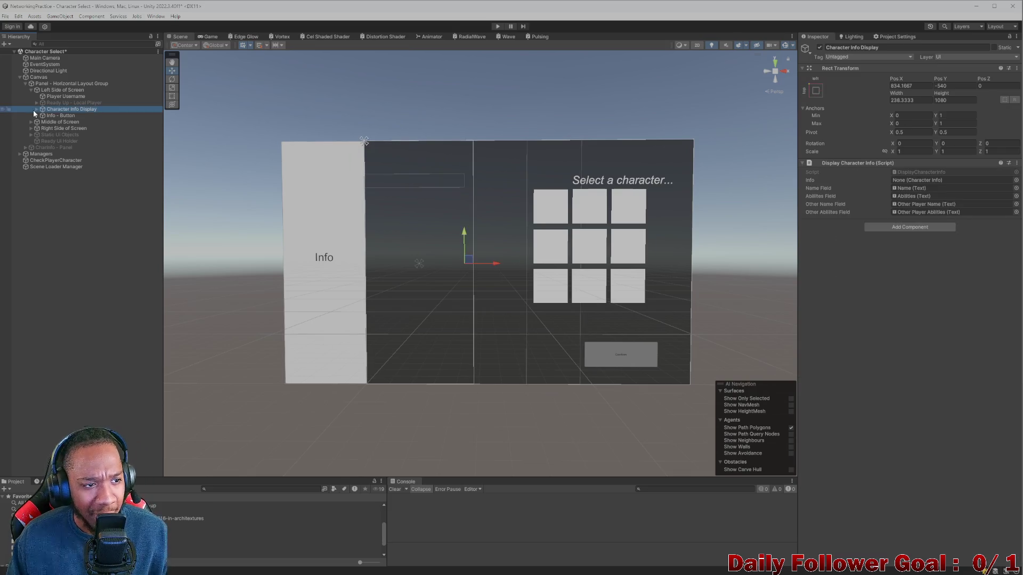
left_click(37, 110)
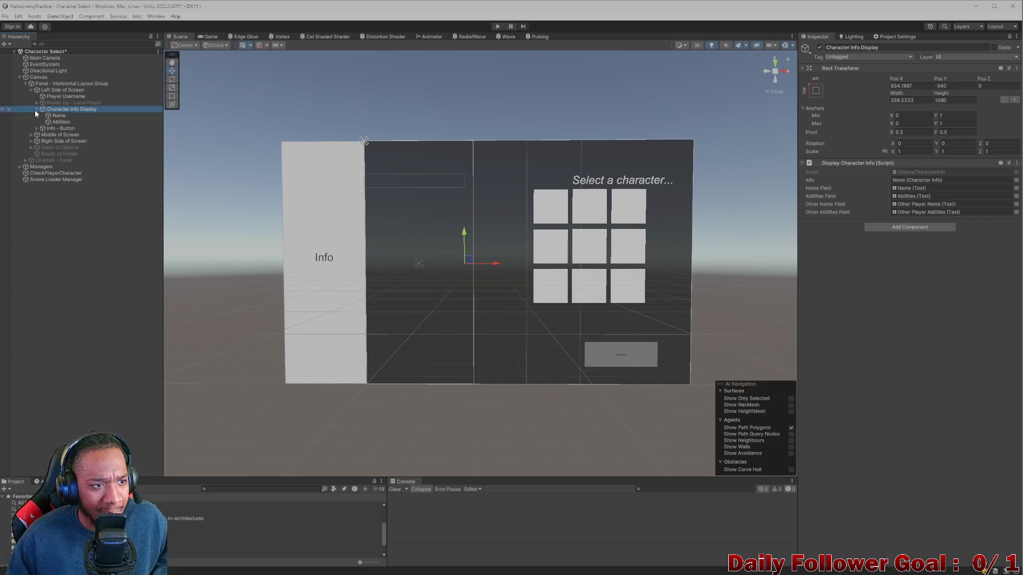
left_click(57, 115)
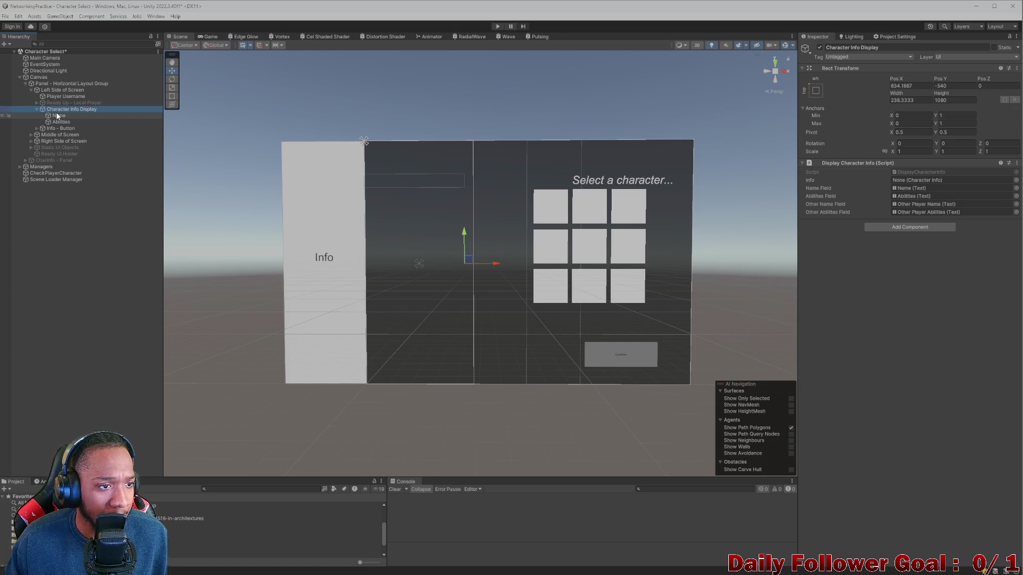
left_click(75, 116)
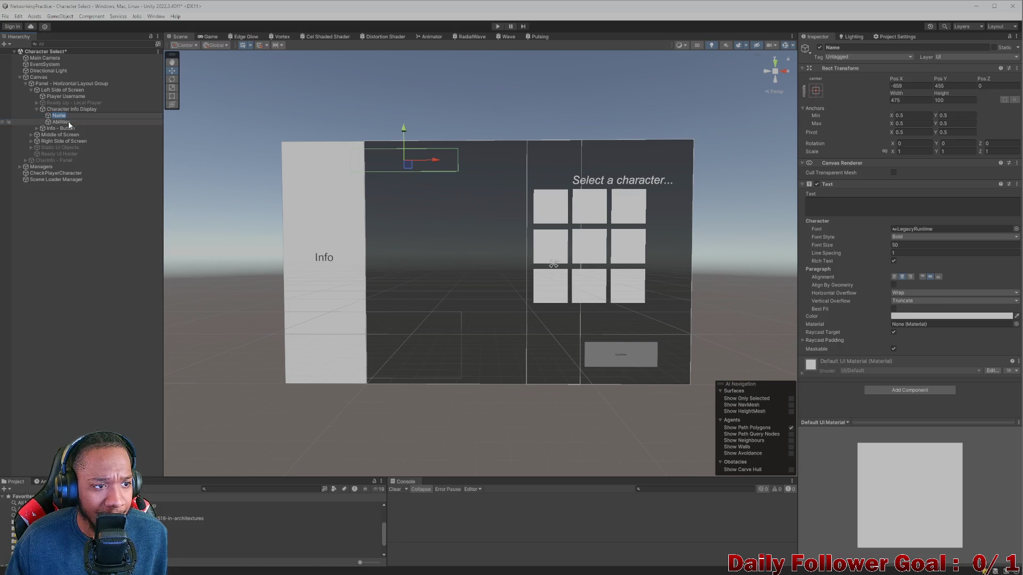
key("Left")
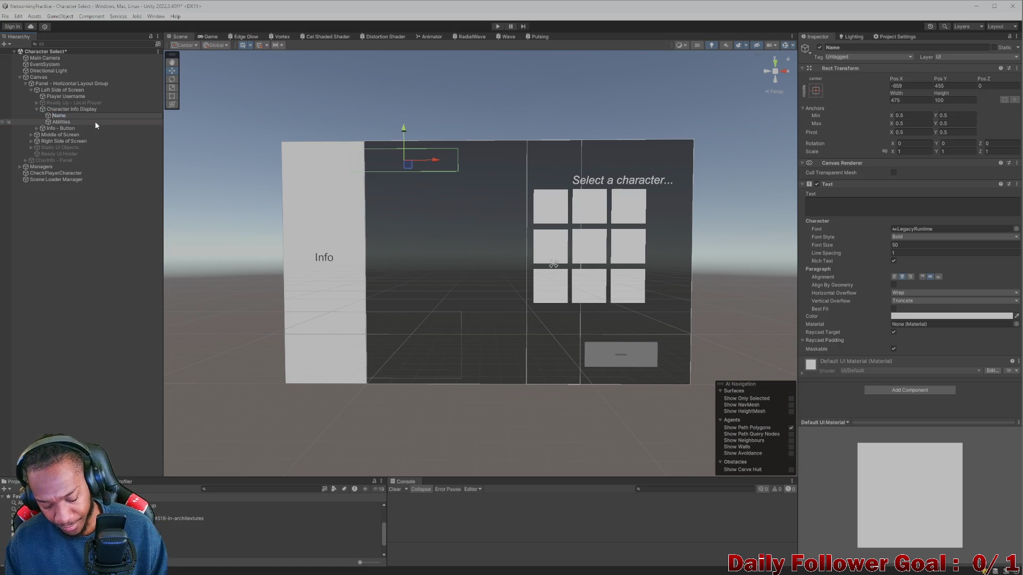
- Rename the Name text to 'Character Name', then view Character Info Display's script fields
type("Character")
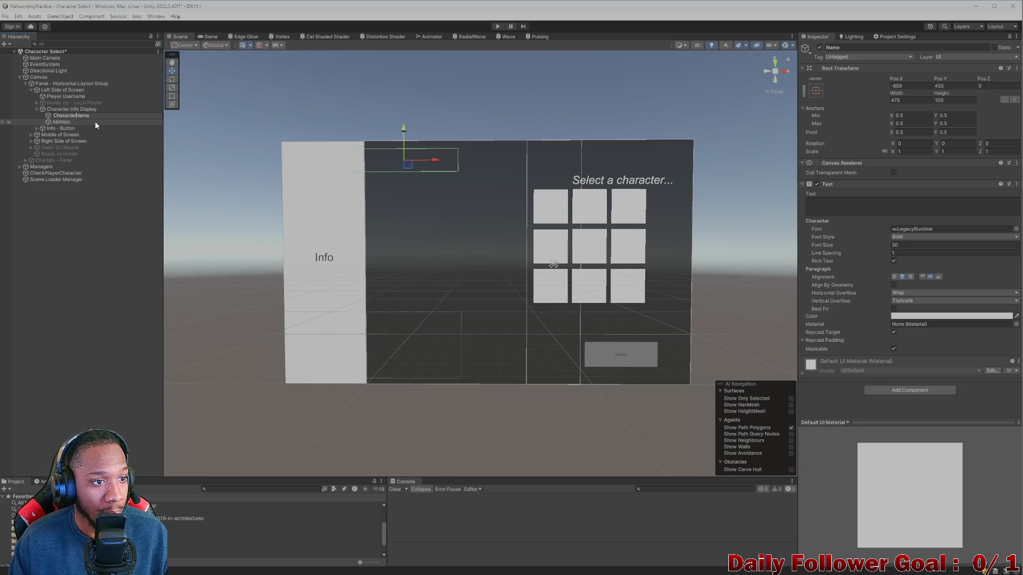
key("Return")
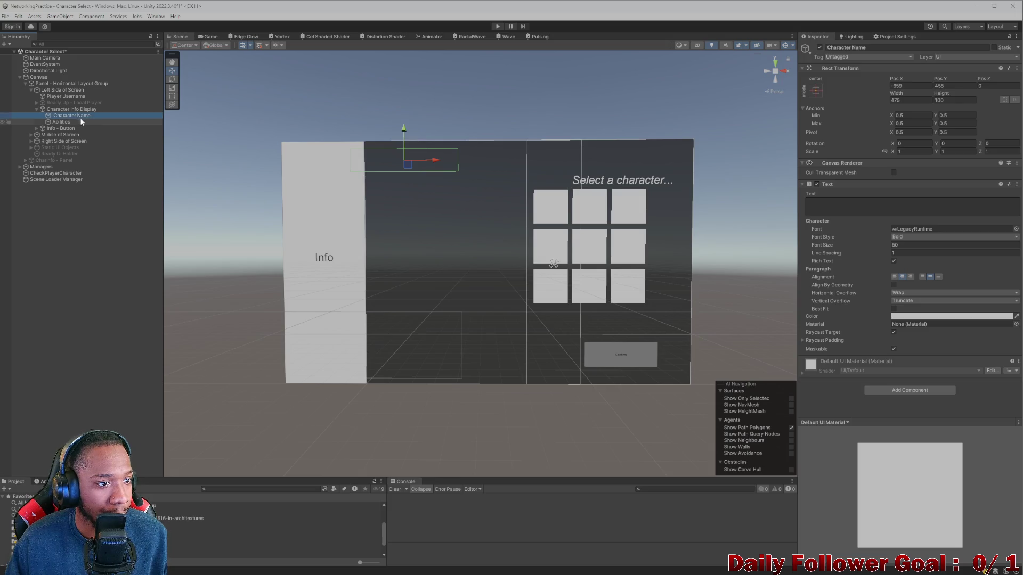
left_click(57, 123)
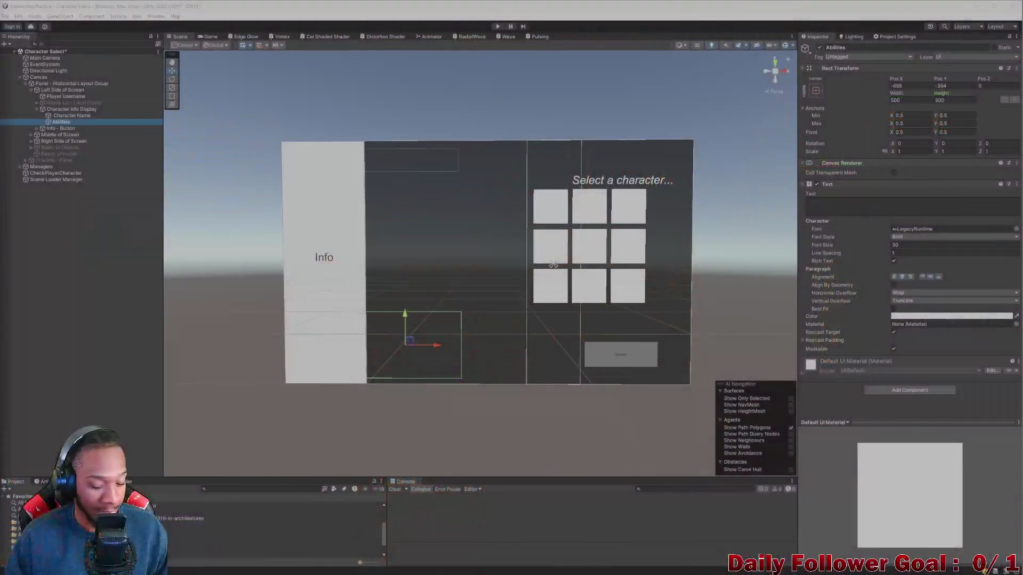
left_click(61, 115)
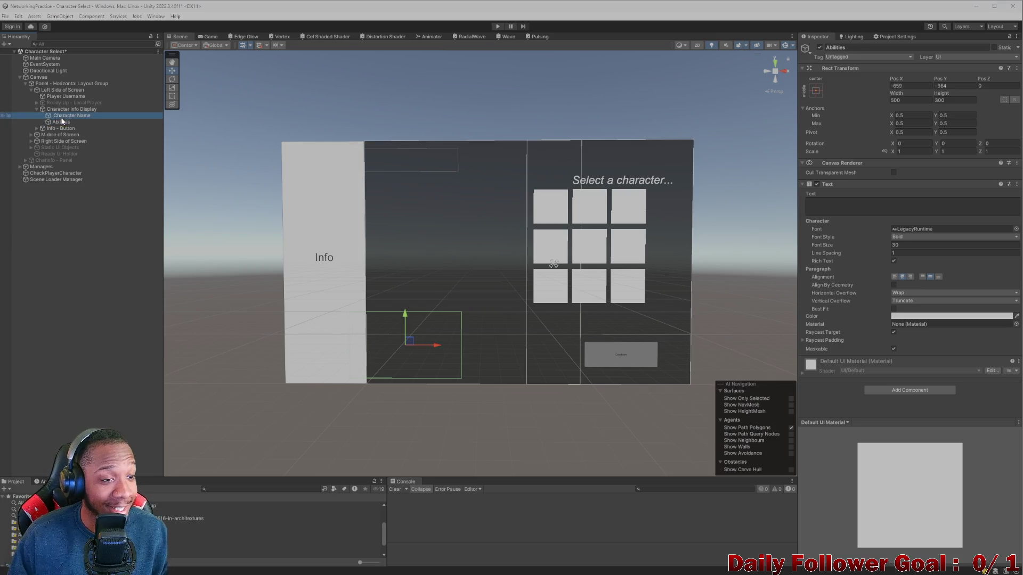
left_click(63, 108)
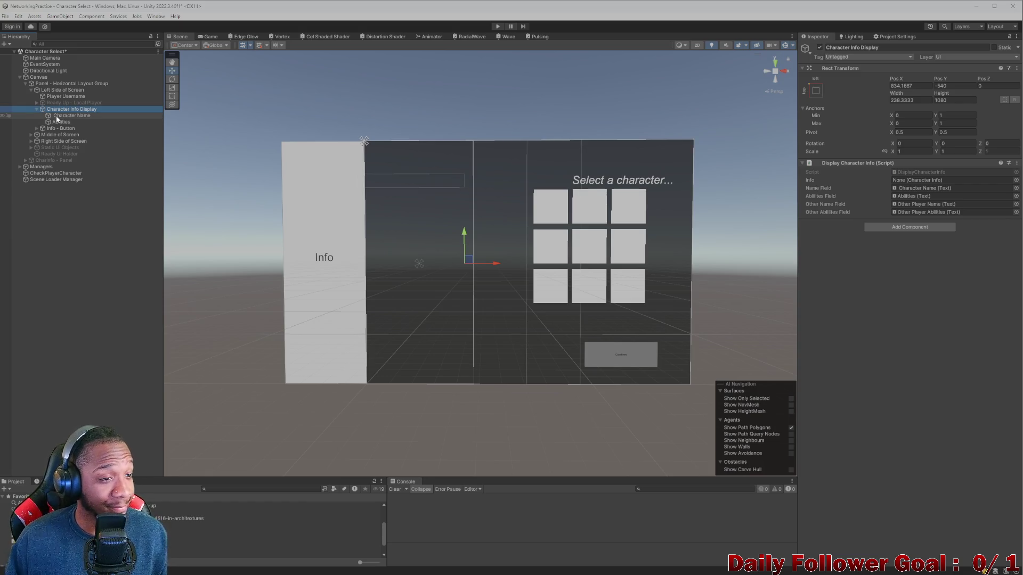
- Inspect the Character Name and Abilities text objects and their place in the scene
left_click(64, 116)
left_click(64, 122)
left_click(64, 116)
key("Down")
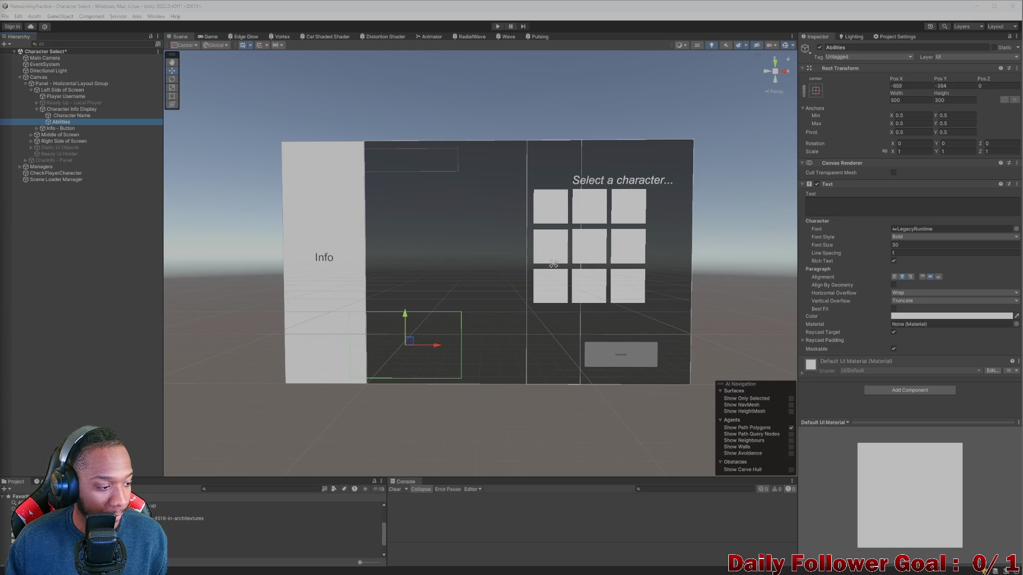
- Compare Left Side of Screen's children, finishing on Player Username's text settings
left_click(72, 109)
left_click(64, 90)
left_click(68, 96)
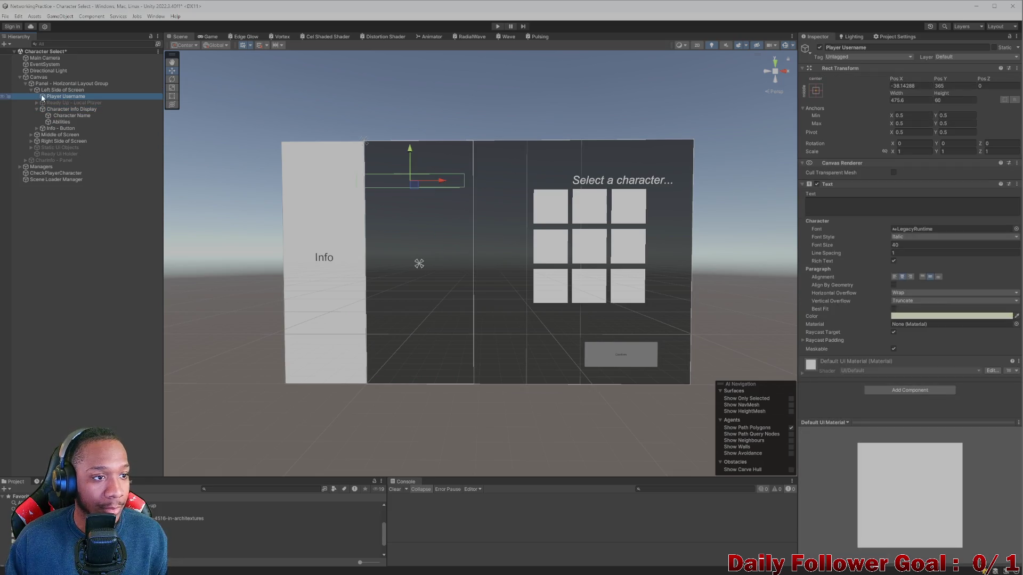
left_click(30, 90)
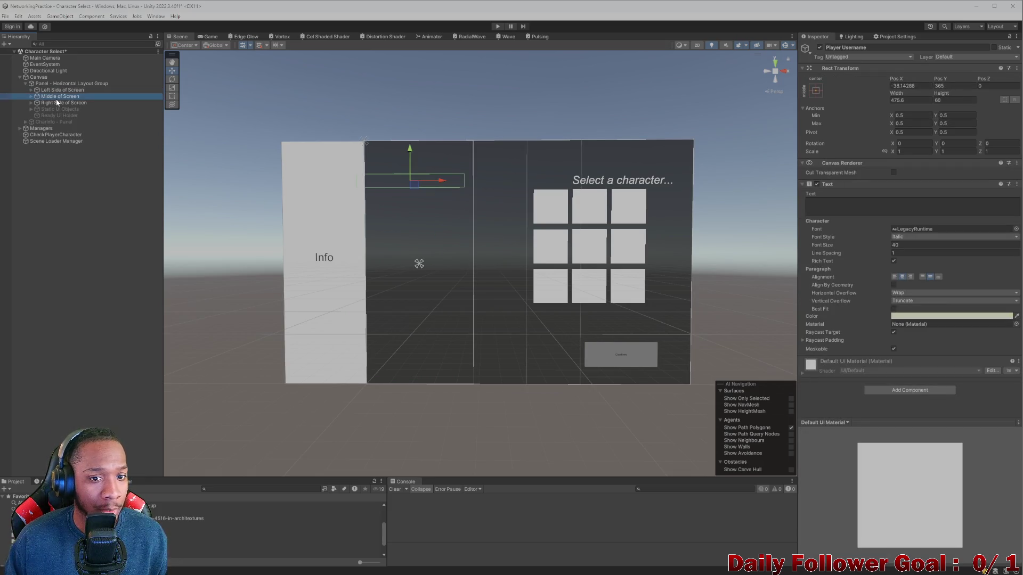
left_click(58, 90)
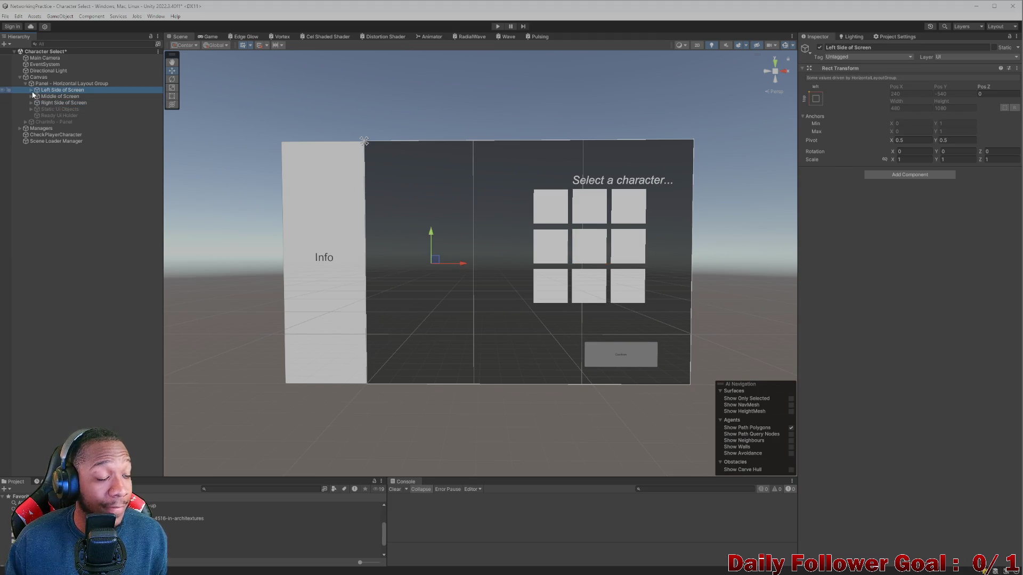
left_click(30, 90)
left_click(65, 96)
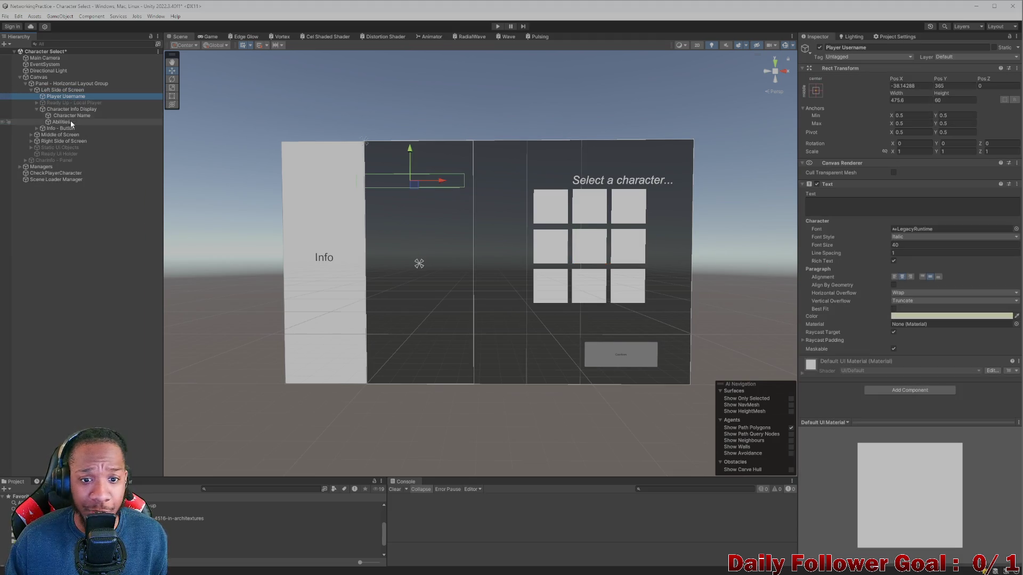
left_click(66, 109)
left_click(63, 90)
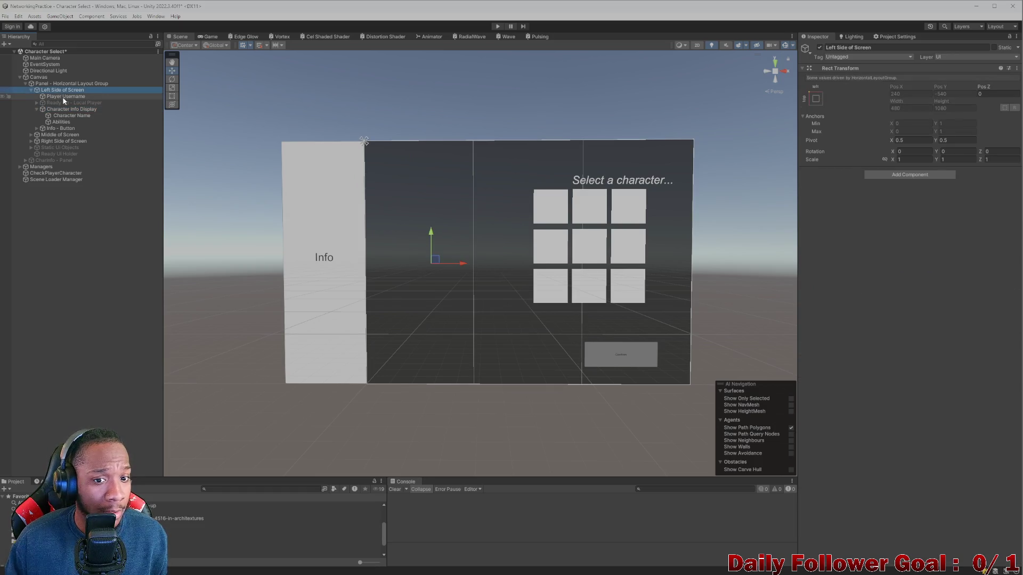
left_click(64, 96)
left_click(63, 103)
left_click(51, 97)
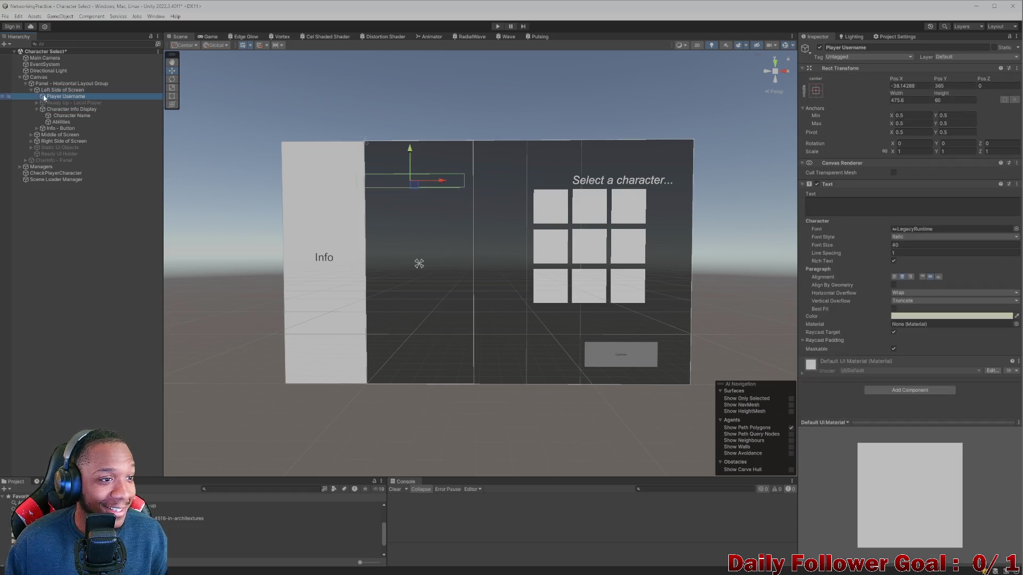
- Recheck Player Username, Character Name and Abilities in the left column
left_click(42, 90)
left_click(48, 96)
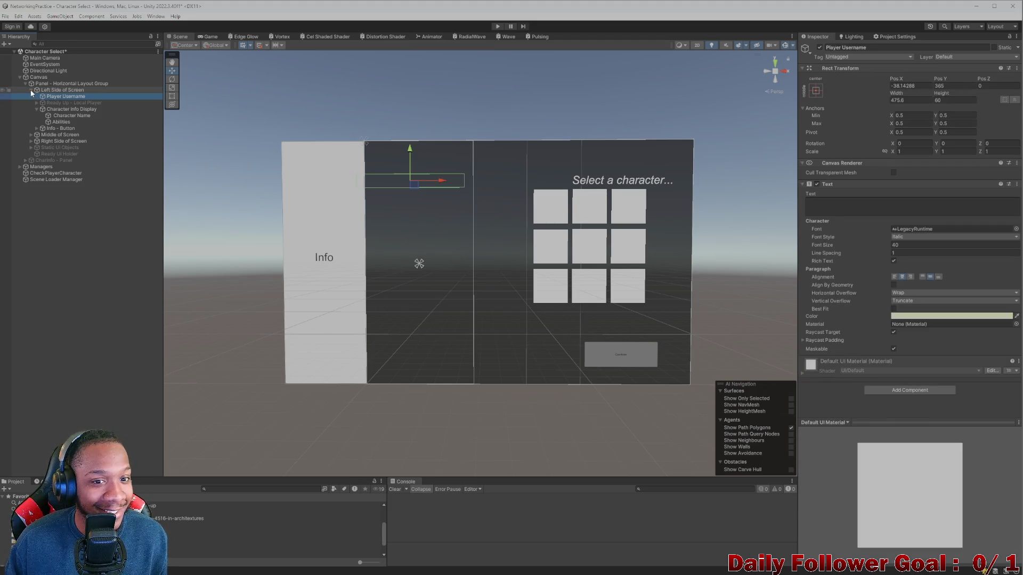
left_click(31, 91)
left_click(31, 90)
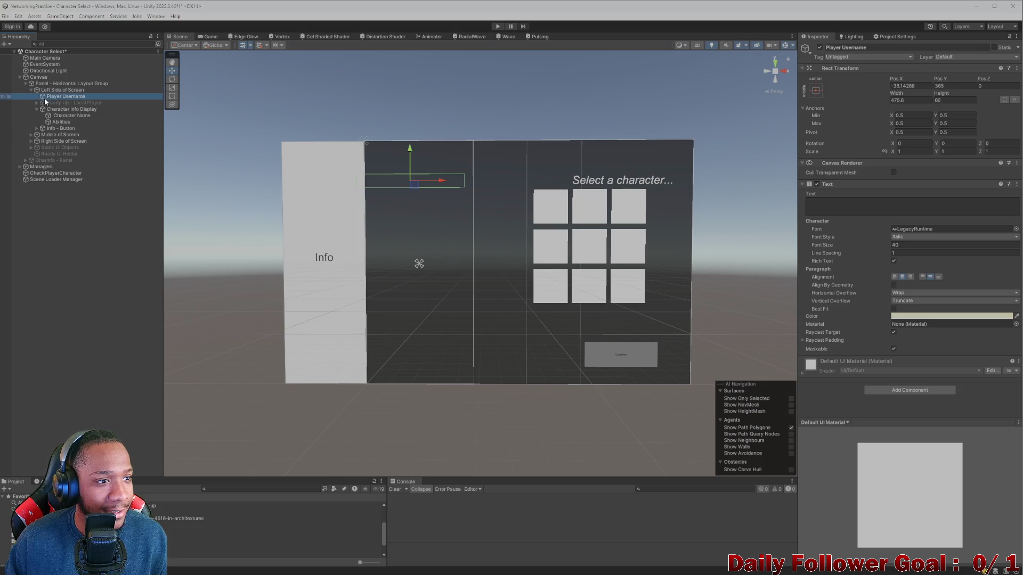
left_click(63, 115)
left_click(62, 122)
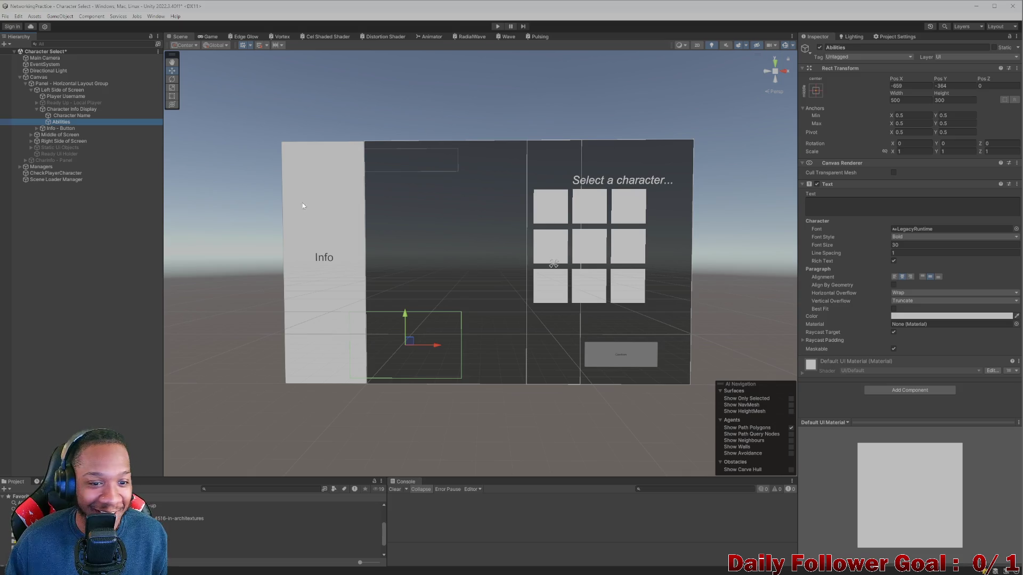
left_click(61, 115)
left_click(70, 109)
left_click(65, 96)
- Select Ready Up - Local Player after rechecking the Left Side of Screen container
left_click(80, 90)
left_click(77, 95)
left_click(82, 90)
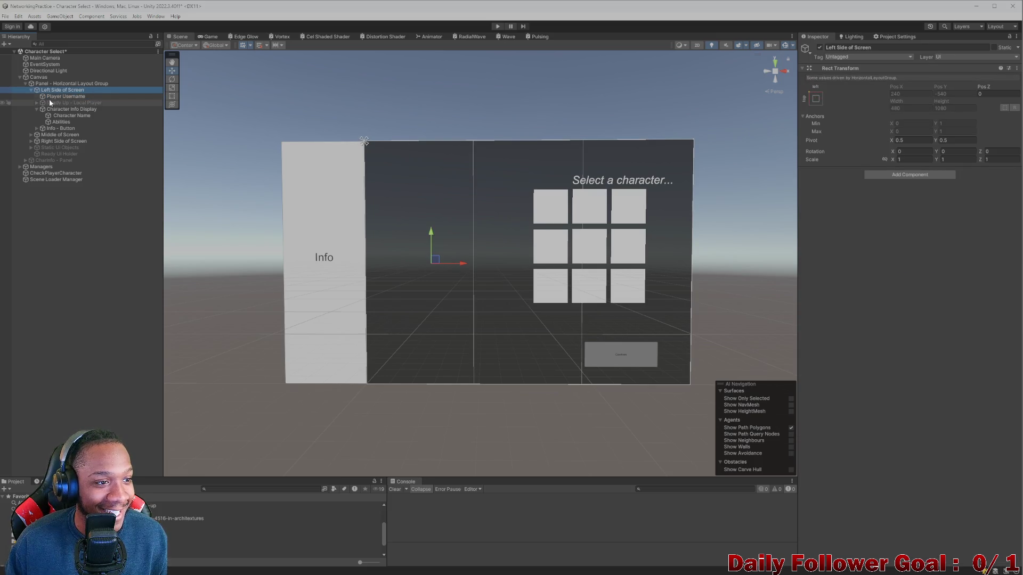
left_click(32, 90)
left_click(31, 91)
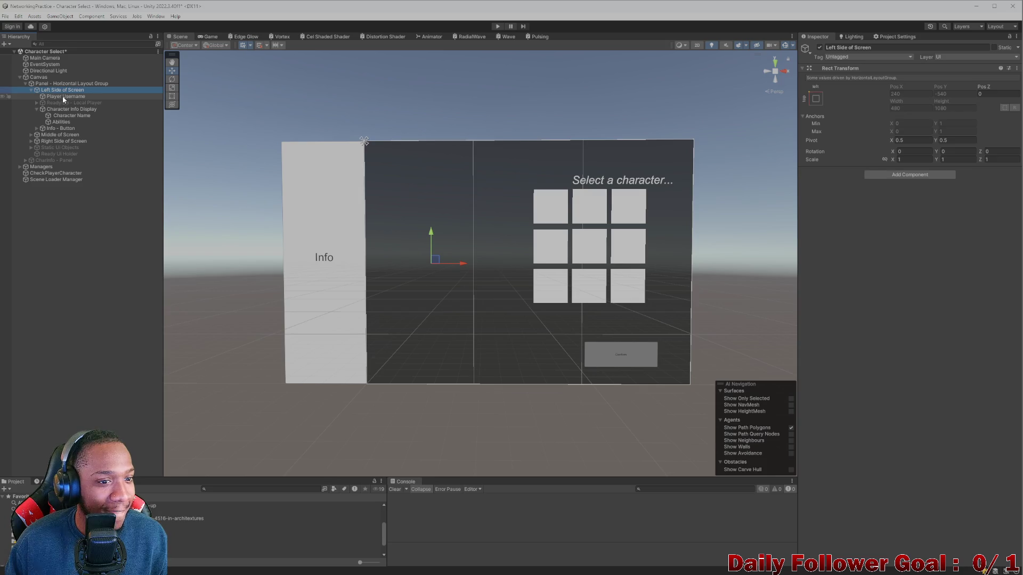
left_click(72, 96)
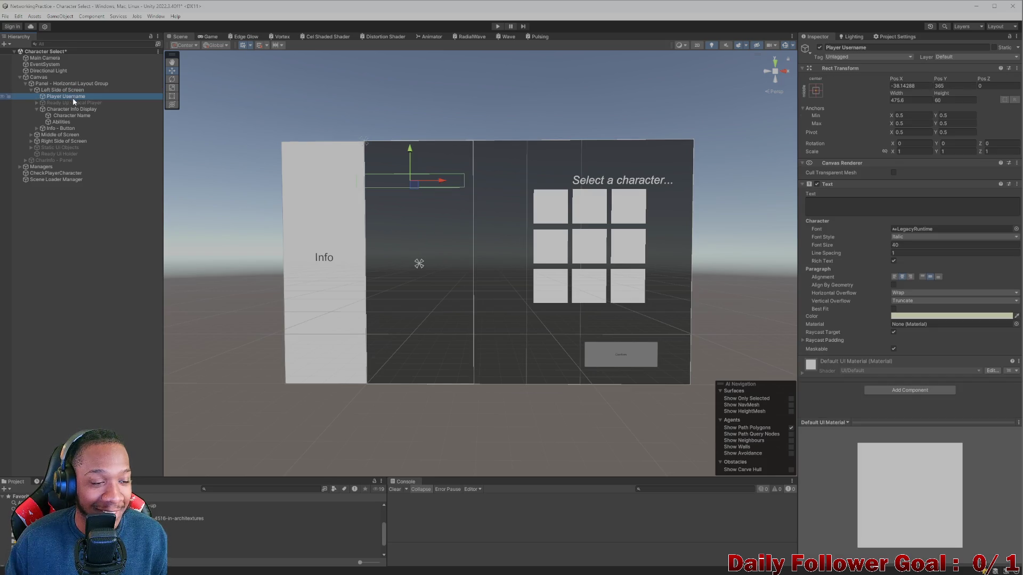
left_click(76, 103)
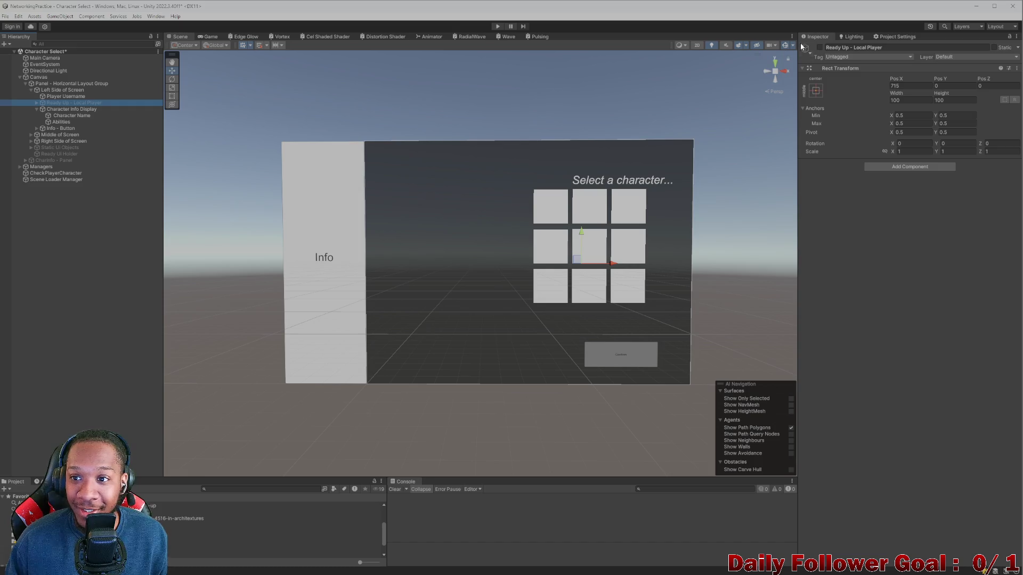
- Toggle Ready Up - Local Player active to preview the green checkmark, leaving it hidden
left_click(820, 48)
left_click(820, 47)
left_click(820, 47)
left_click(820, 47)
left_click(820, 47)
left_click(820, 47)
left_click(820, 47)
left_click(820, 47)
left_click(820, 47)
left_click(820, 47)
left_click(820, 48)
left_click(820, 47)
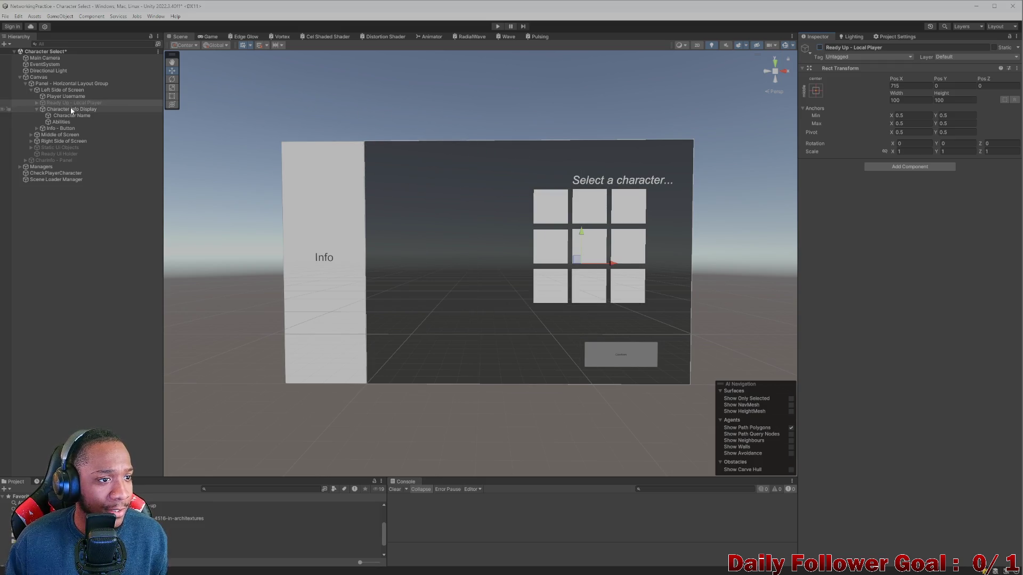
- Peek at Ready Up's checkmark and blocking-panel children, then select Info - Button
left_click(36, 103)
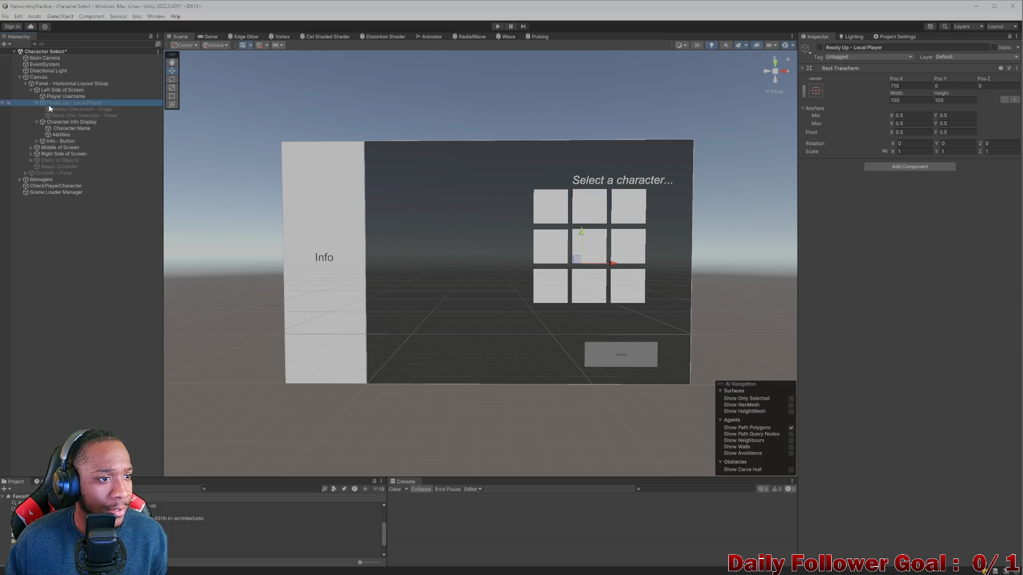
left_click(36, 102)
left_click(64, 109)
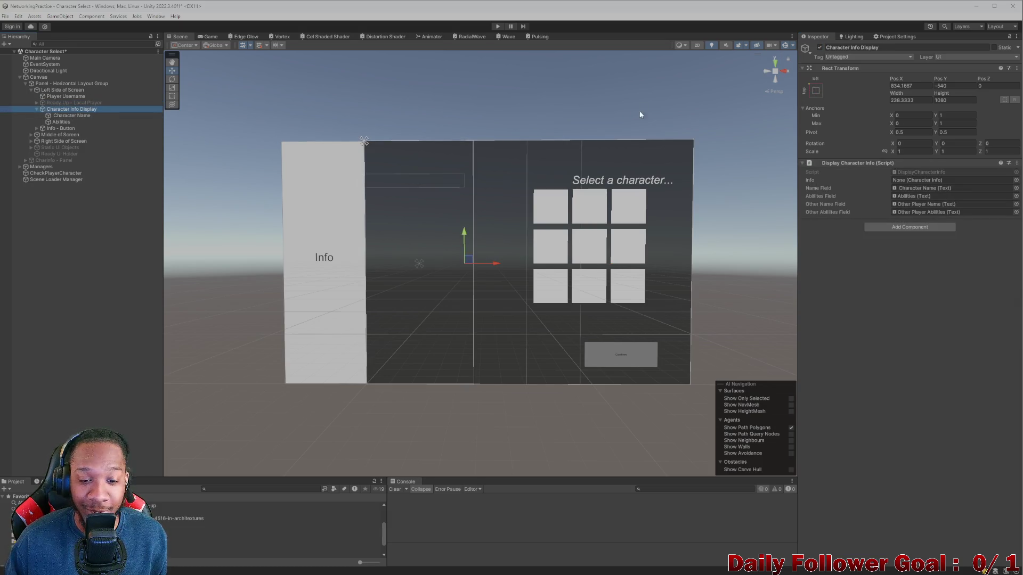
left_click(63, 116)
left_click(65, 122)
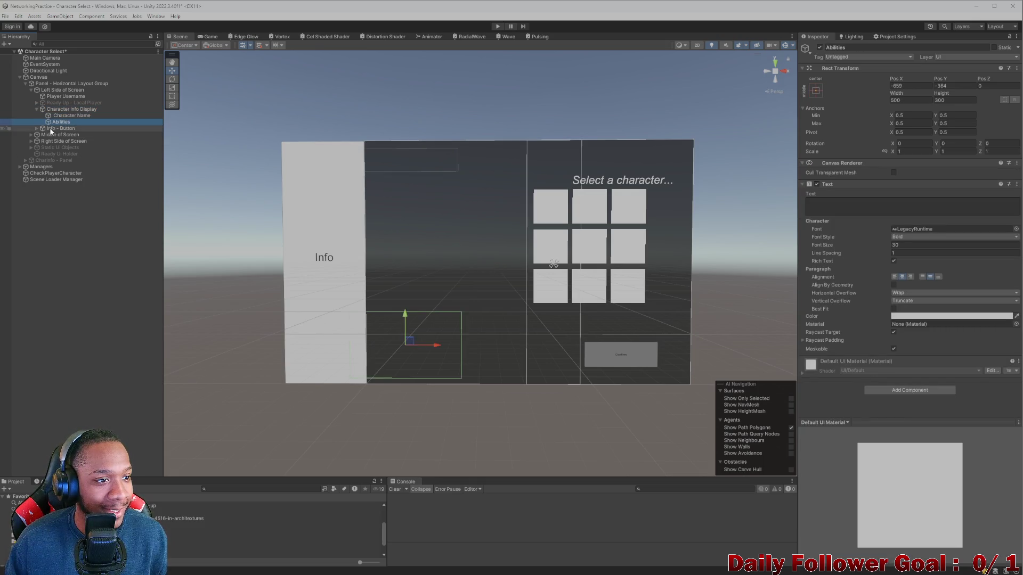
left_click(48, 129)
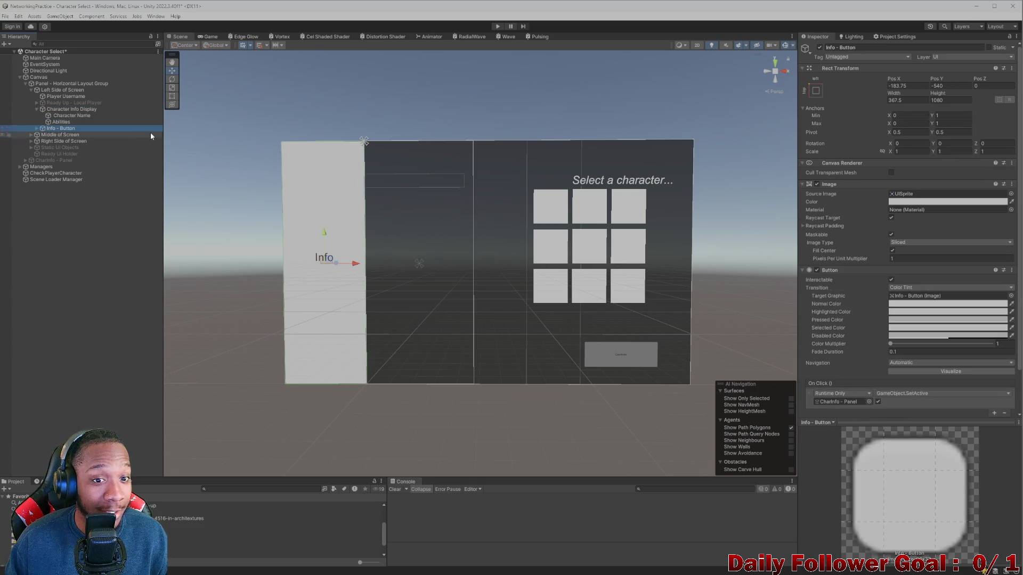
- Inspect Info - Button and its Info label text child, then collapse it
left_click(36, 109)
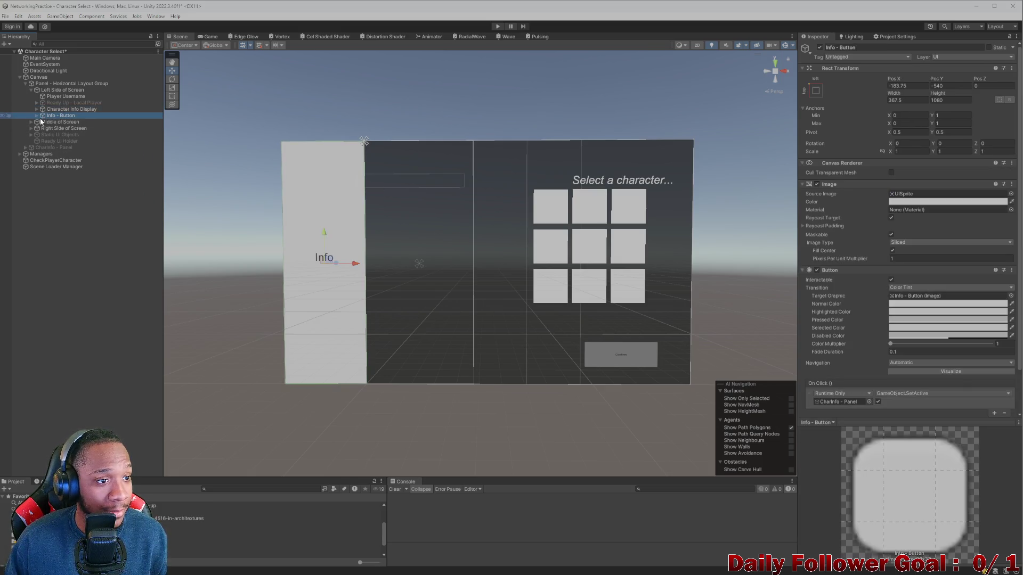
left_click(37, 116)
left_click(56, 122)
left_click(52, 114)
left_click(59, 122)
left_click(56, 115)
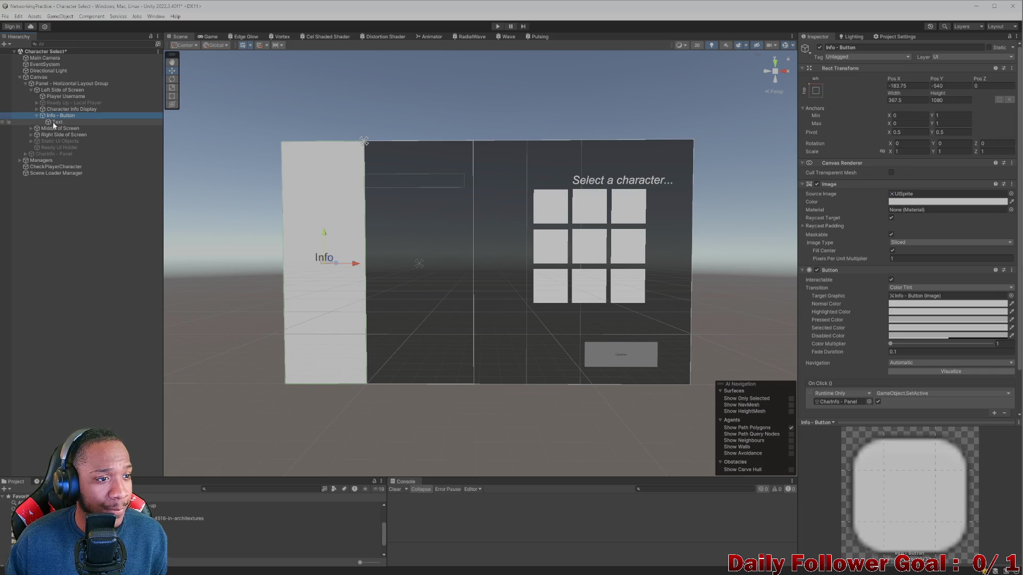
left_click(53, 123)
left_click(37, 116)
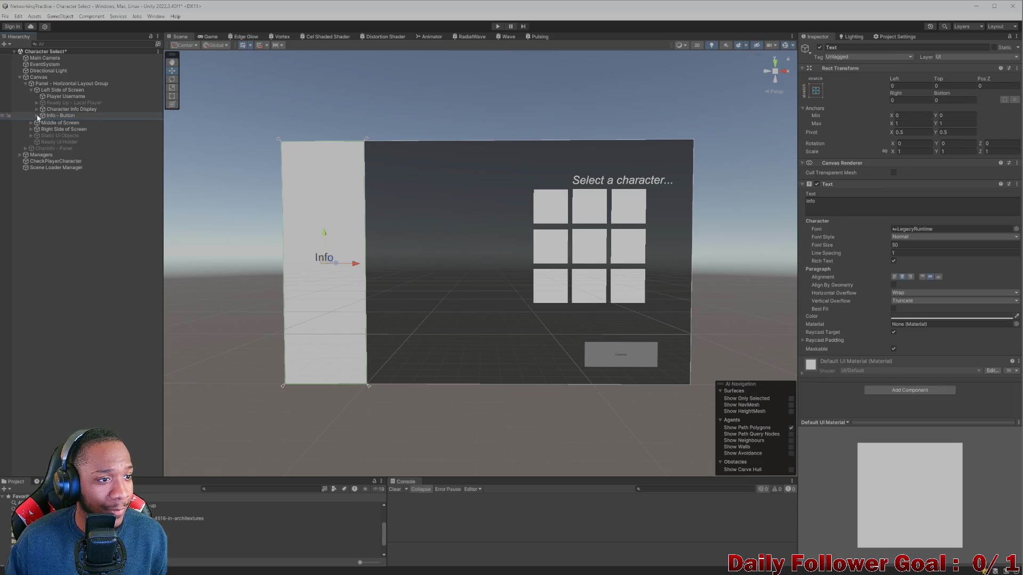
- Select Ready Up - Local Player and make it active so the checkmark shows
left_click(31, 90)
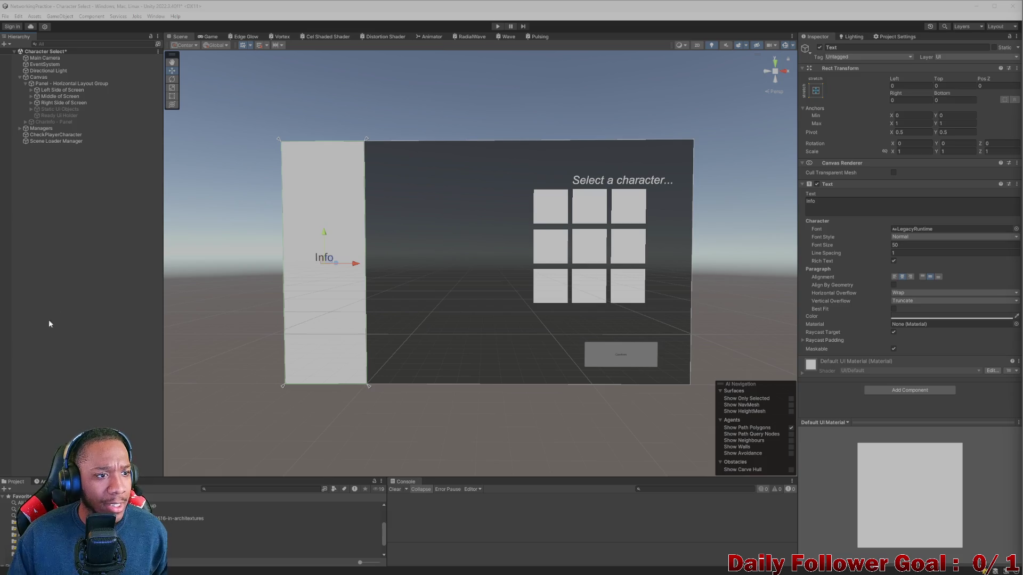
left_click(31, 89)
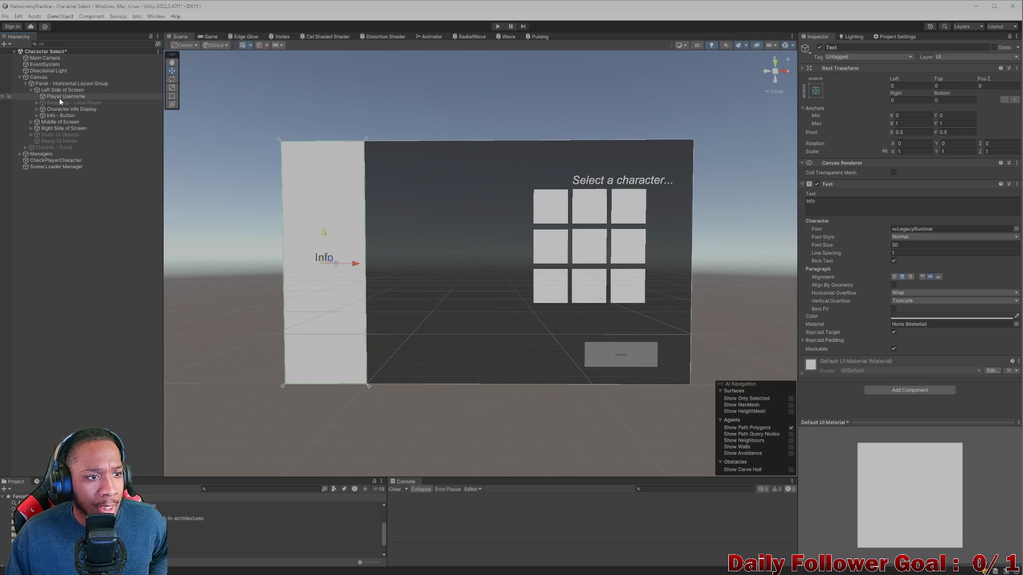
left_click(63, 102)
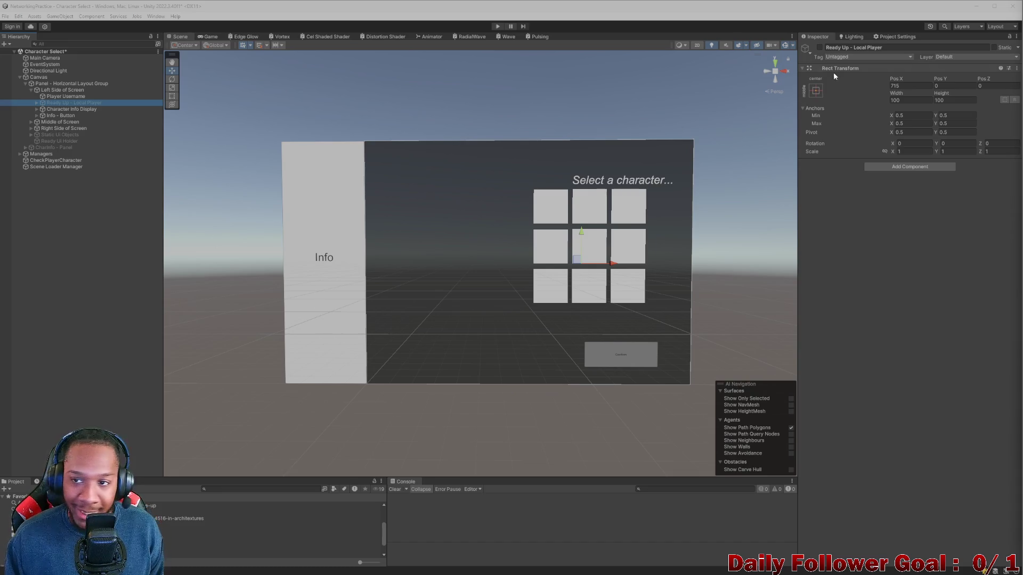
left_click(819, 48)
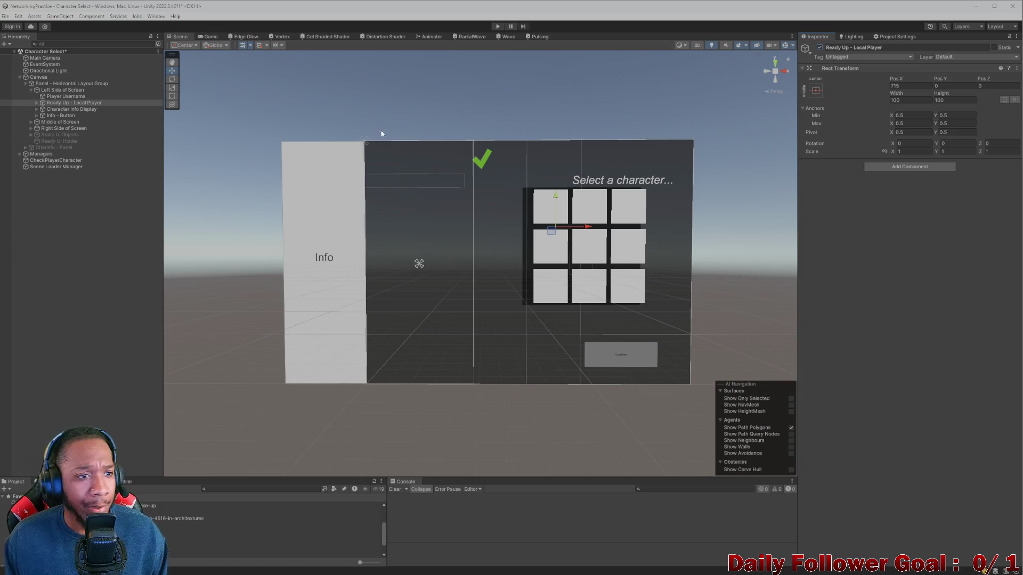
- Select Player Username to view its text settings
left_click(63, 96)
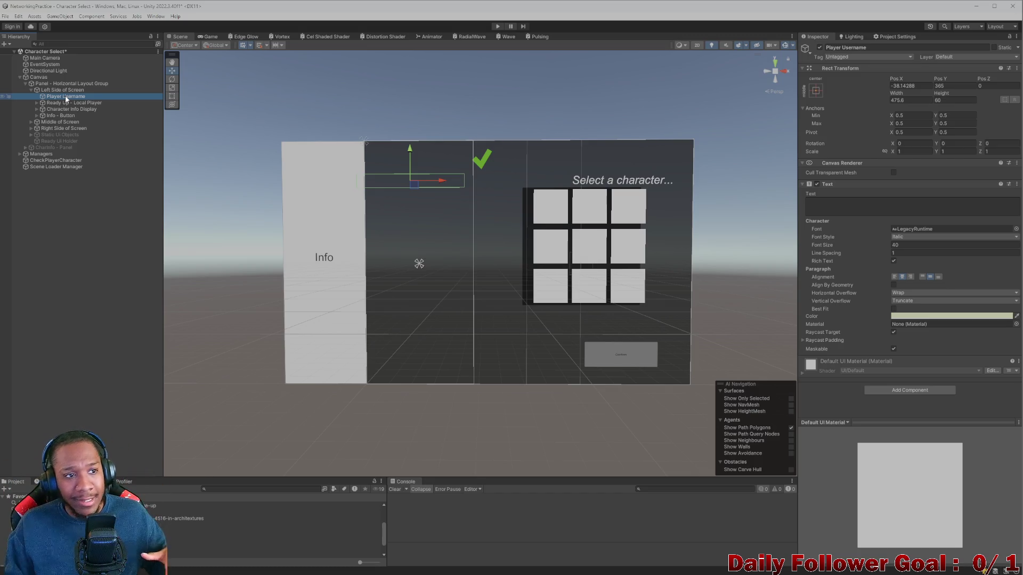
left_click(68, 102)
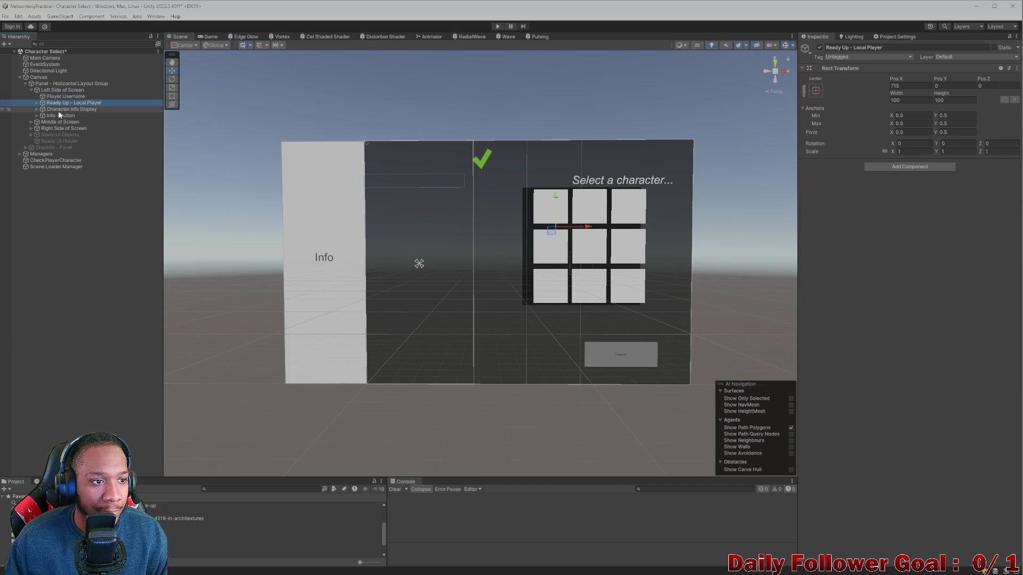
left_click(59, 110)
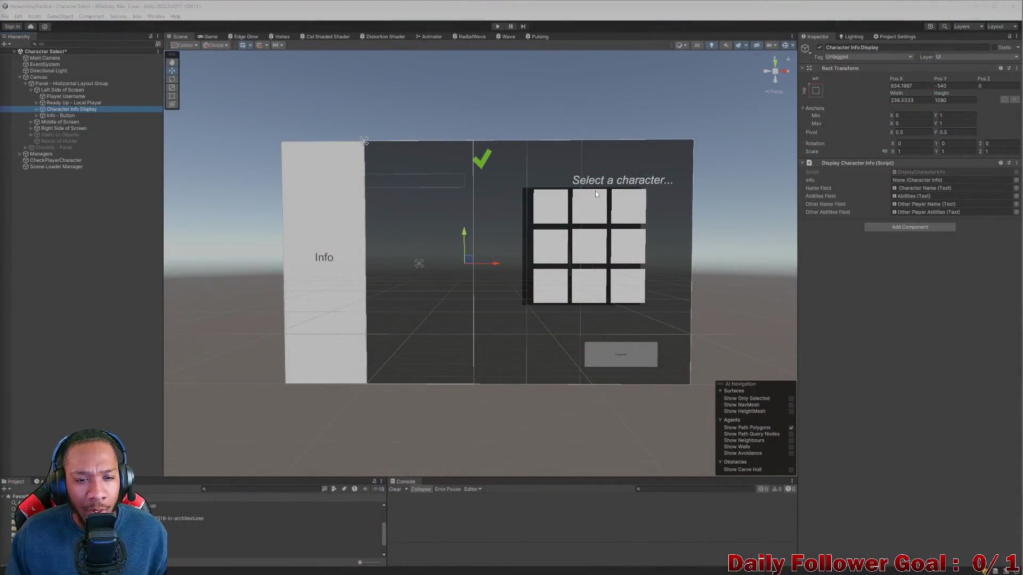
left_click(65, 96)
left_click(63, 90)
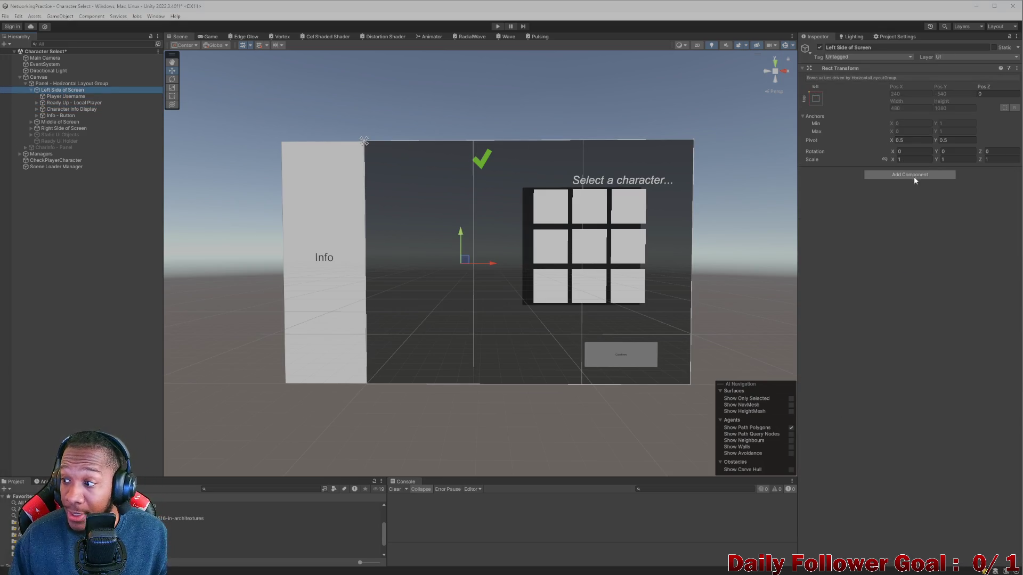
- Add a Vertical Layout Group aligned Middle Center, controlling child width and height
left_click(915, 179)
type("vedrt")
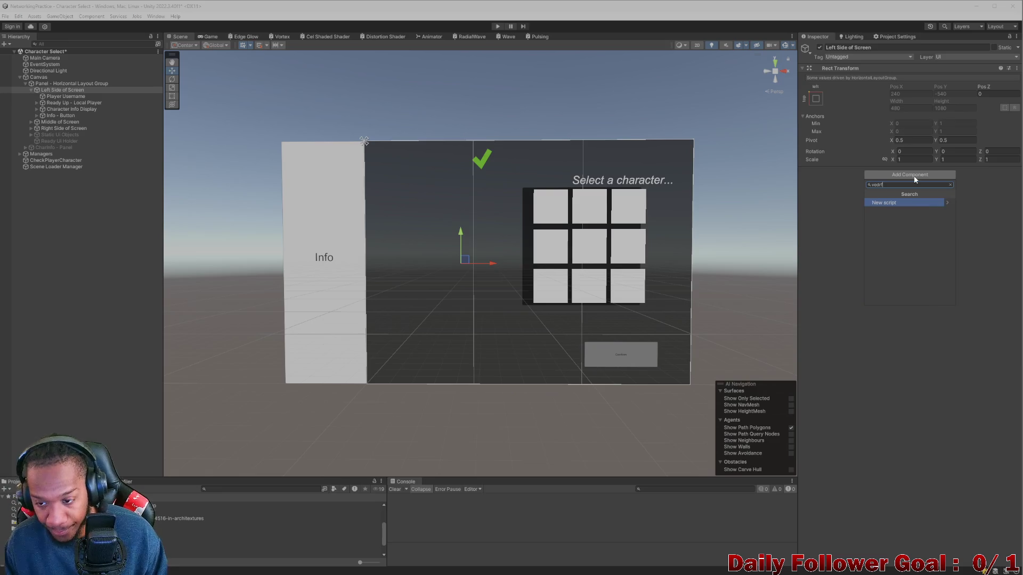
key("BackSpace")
key("BackSpace")
key("BackSpace")
type("er")
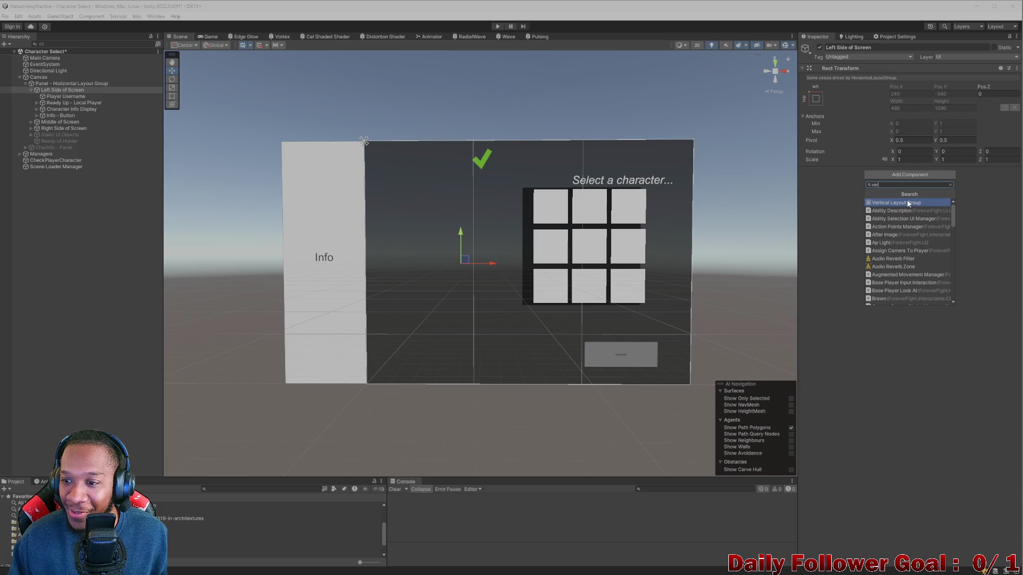
left_click(909, 203)
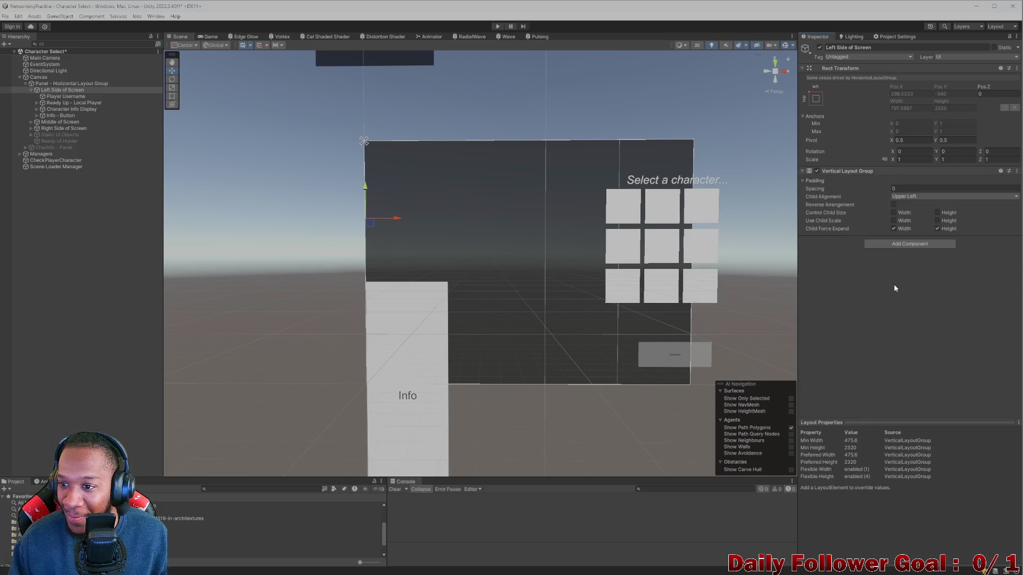
left_click(904, 213)
left_click(937, 213)
left_click(938, 196)
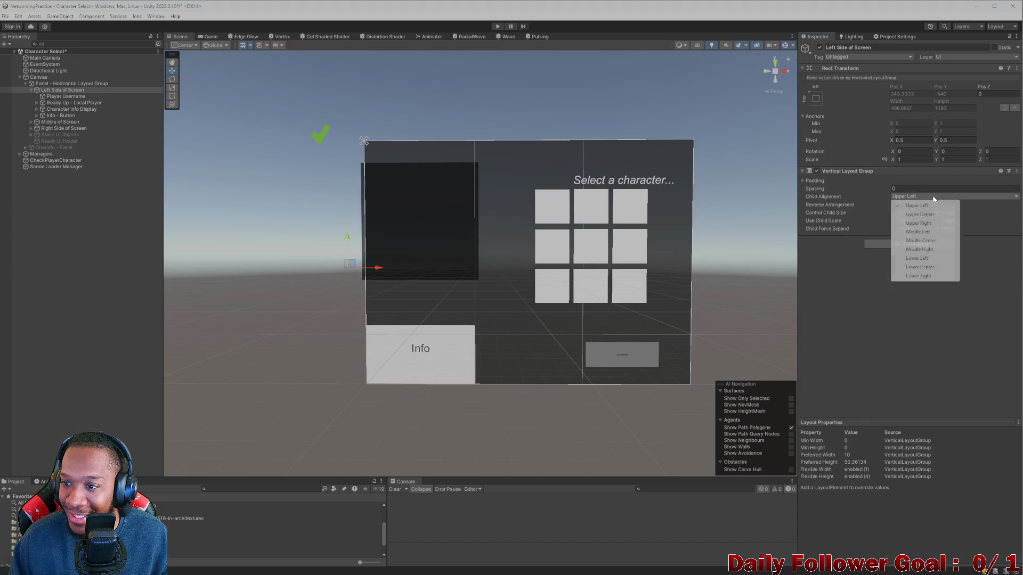
left_click(912, 249)
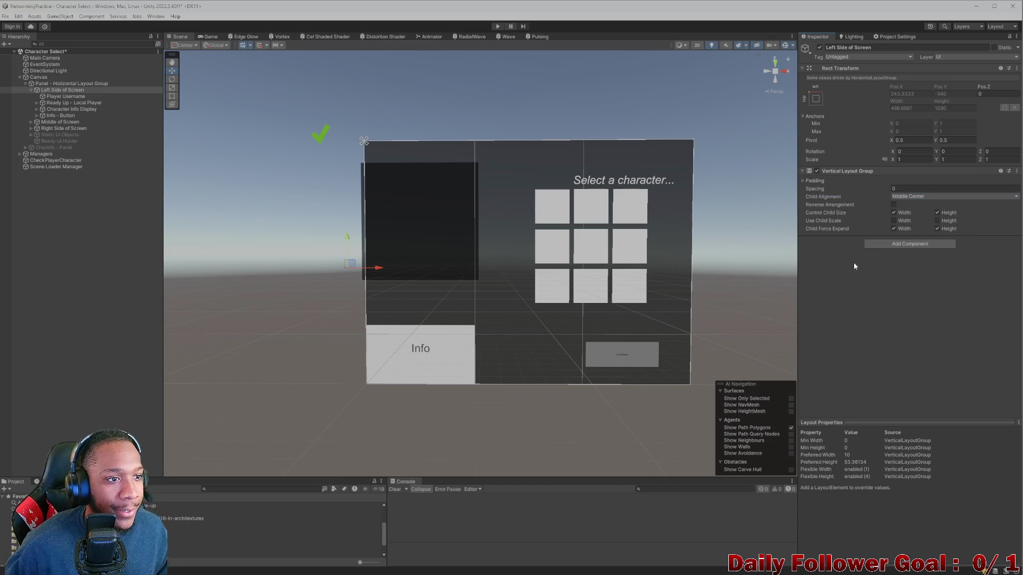
- Create an empty child under Left Side of Screen and start naming it Horizontal Layout
key("alt+shift+n")
left_click(874, 47)
type("Horiza")
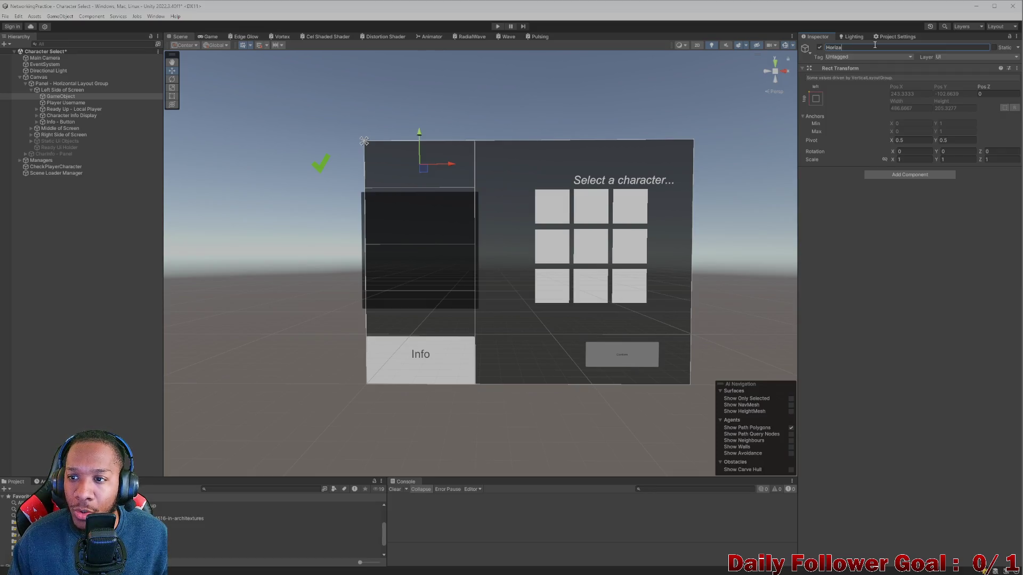
type("n")
type(" LA")
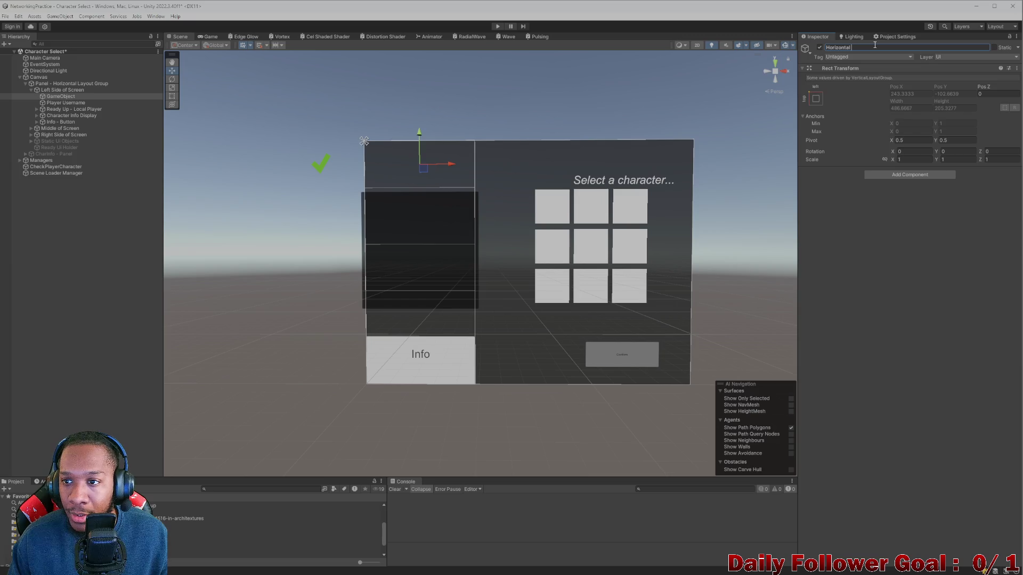
type("Layout")
- Name the child Horizontal Layout and give it a Middle Center Horizontal Layout Group controlling child width
key("Return")
left_click(901, 175)
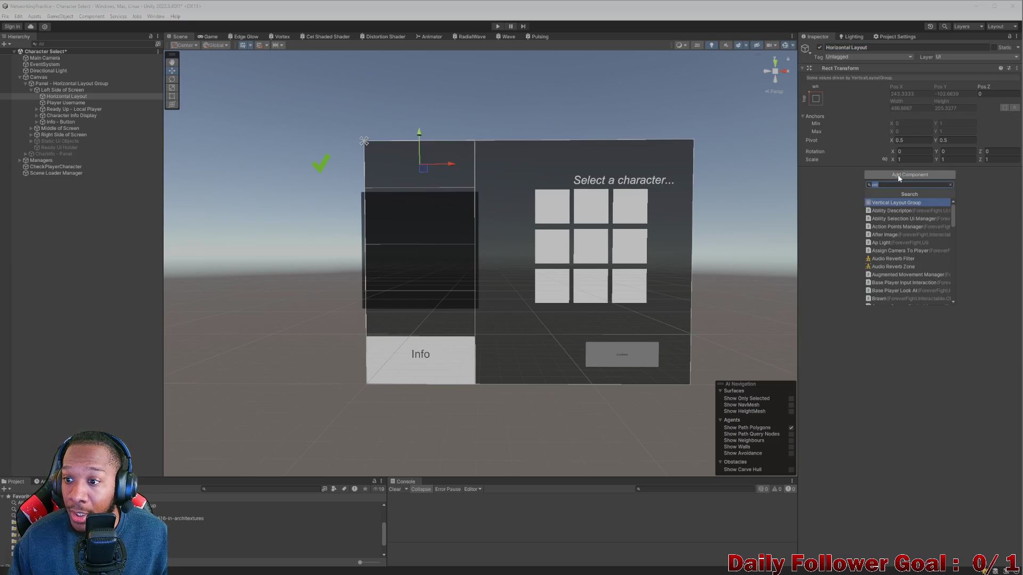
type("ho")
left_click(923, 206)
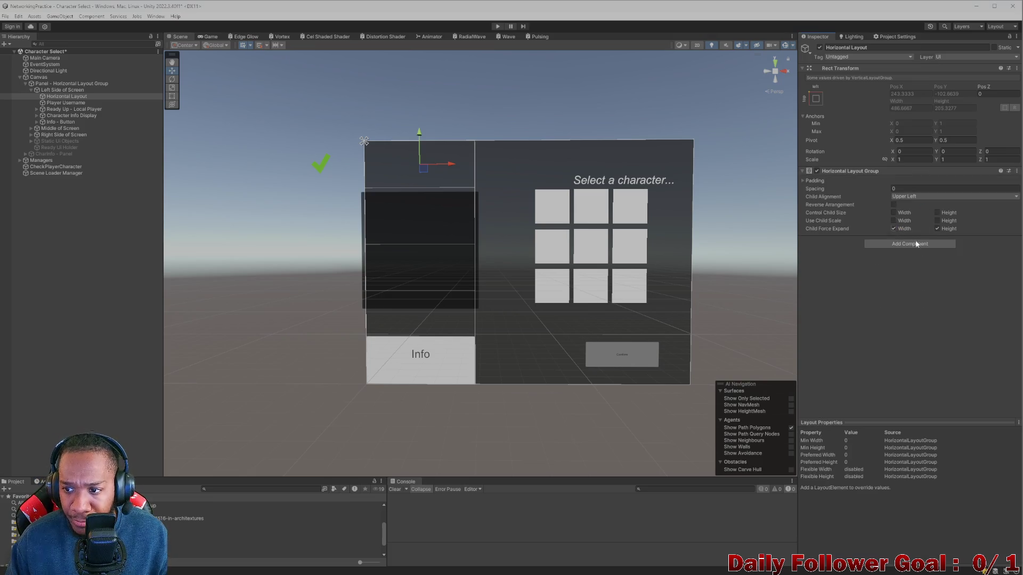
left_click(895, 213)
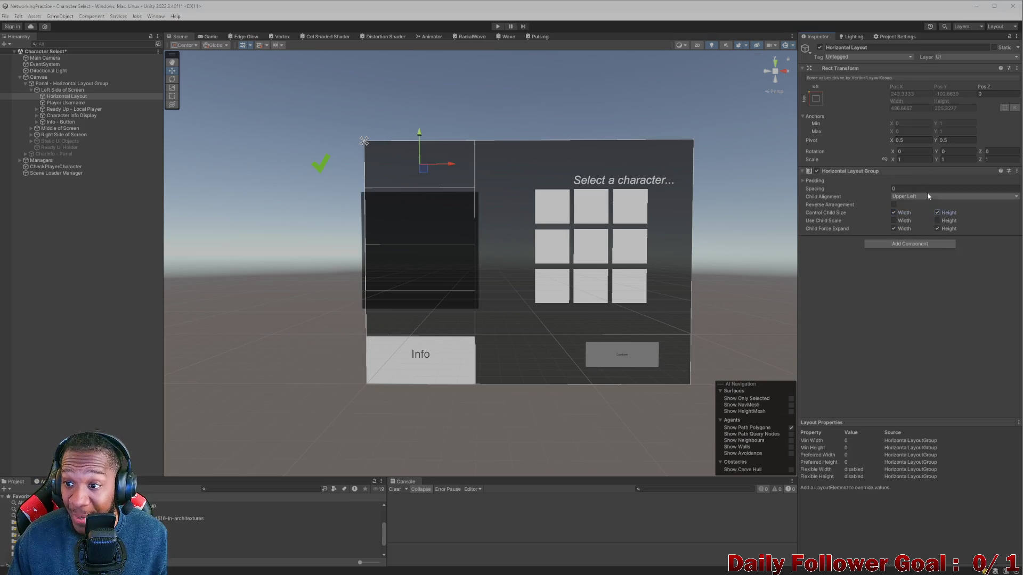
left_click(928, 196)
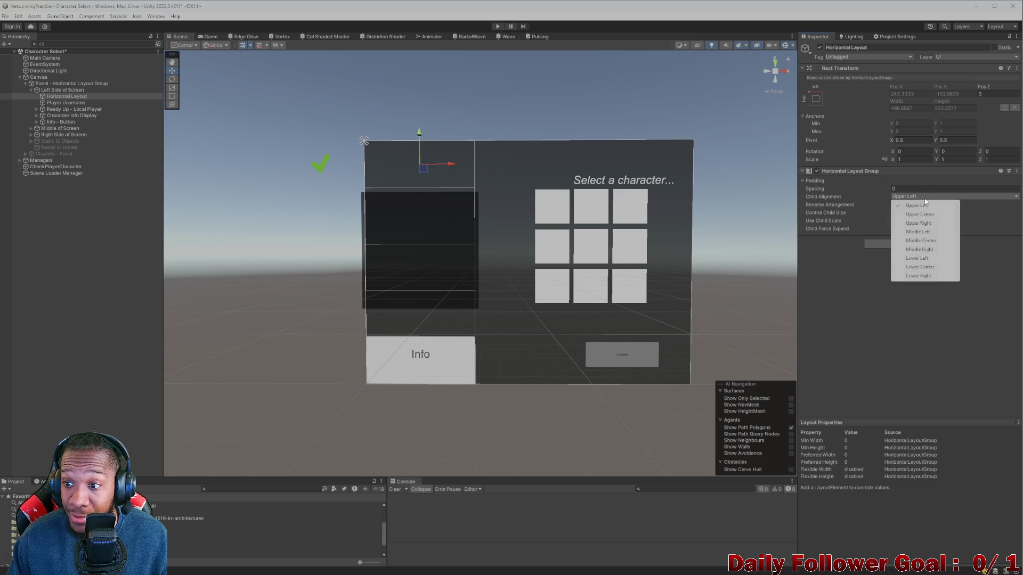
left_click(929, 243)
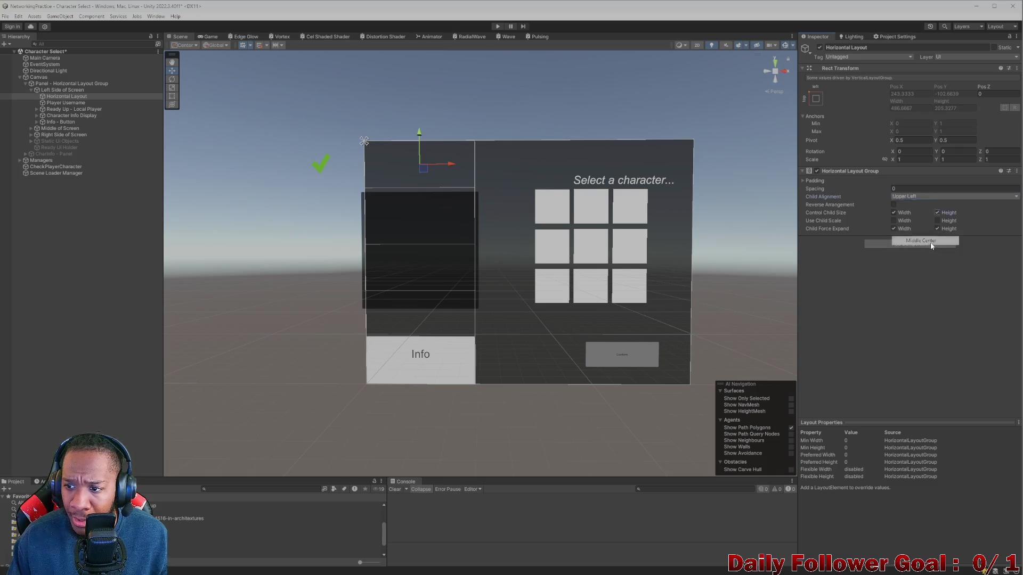
left_click(68, 103)
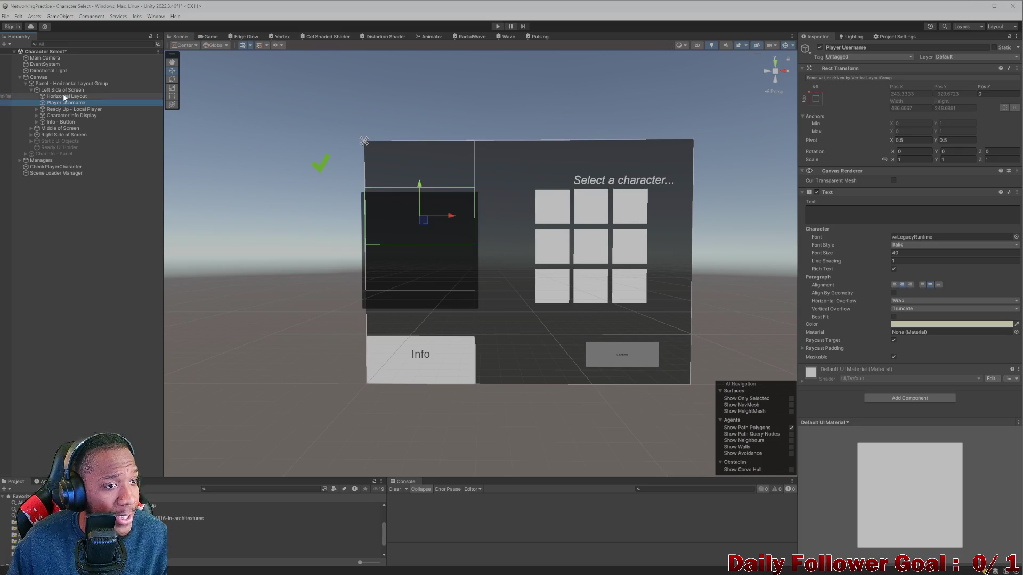
- Move Ready Up - Local Player into the Horizontal Layout row
left_click(35, 110)
left_click(36, 109)
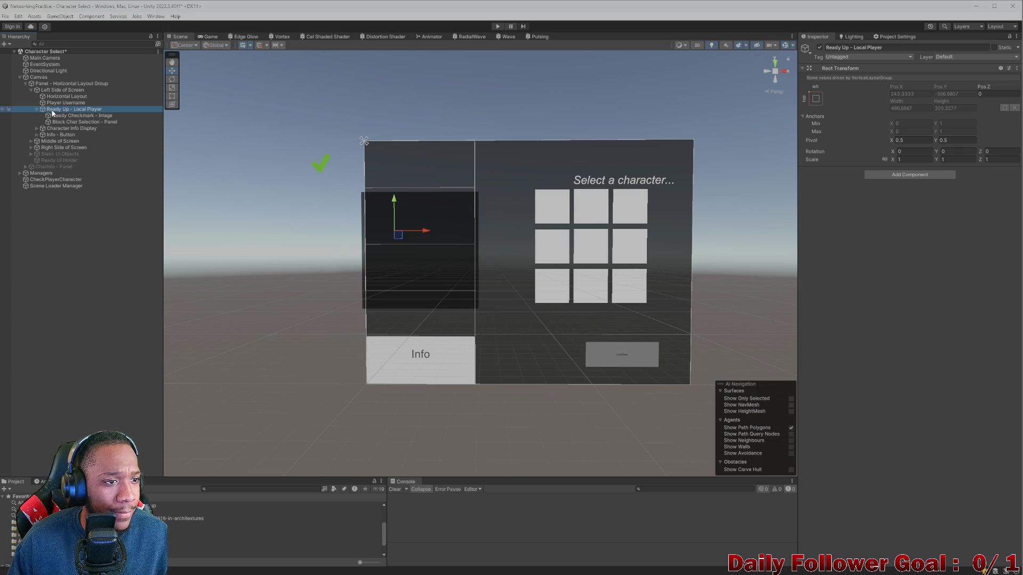
left_click_drag(57, 111, 76, 99)
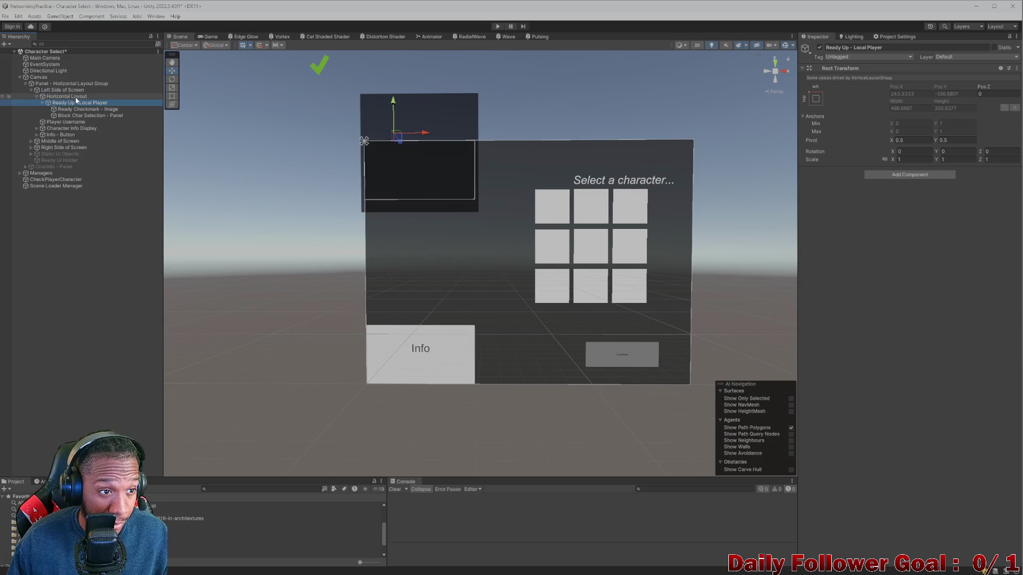
left_click(43, 103)
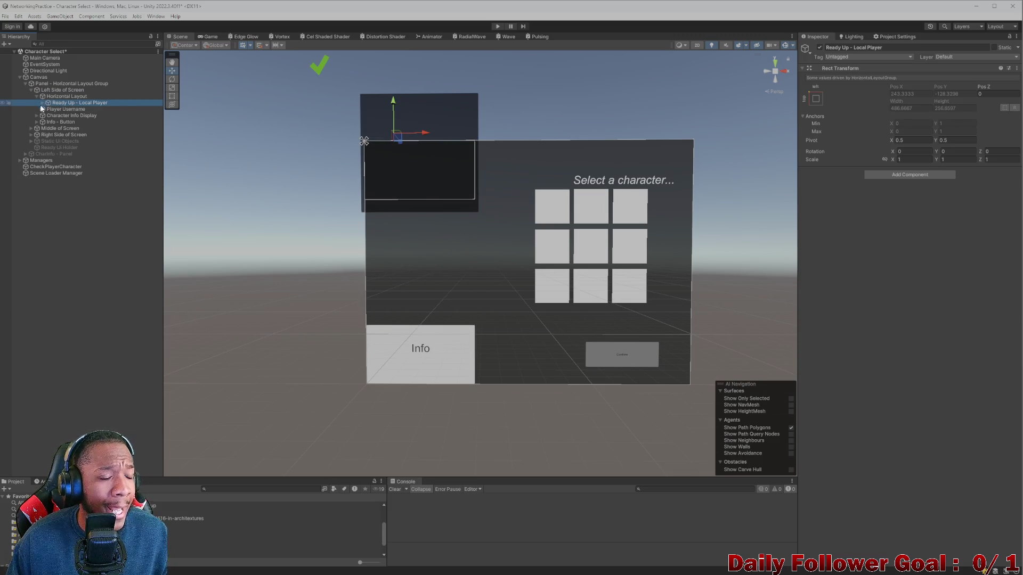
- Move Character Name out of Character Info Display into the Horizontal Layout row
left_click(58, 116)
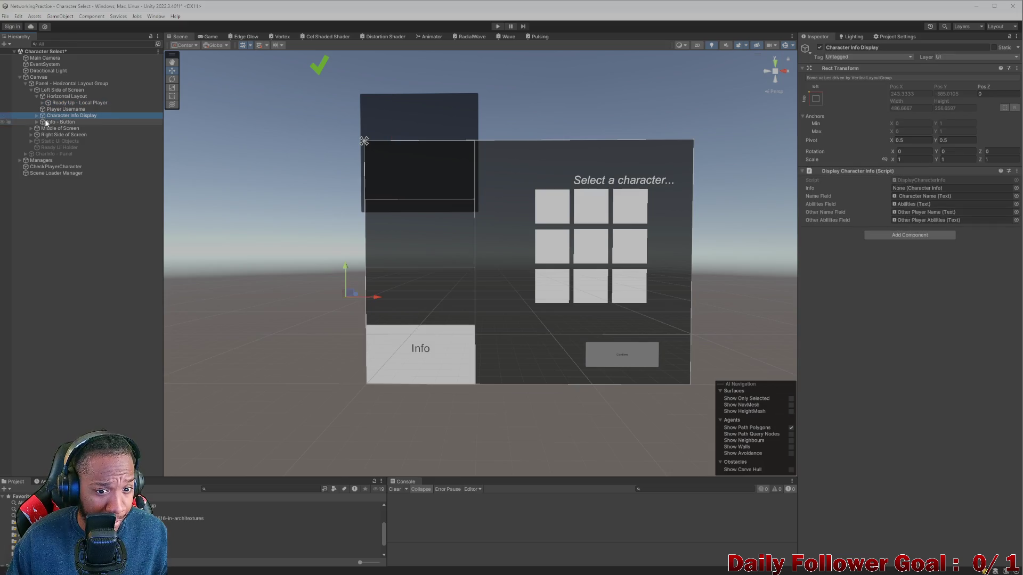
left_click(36, 115)
left_click(69, 122)
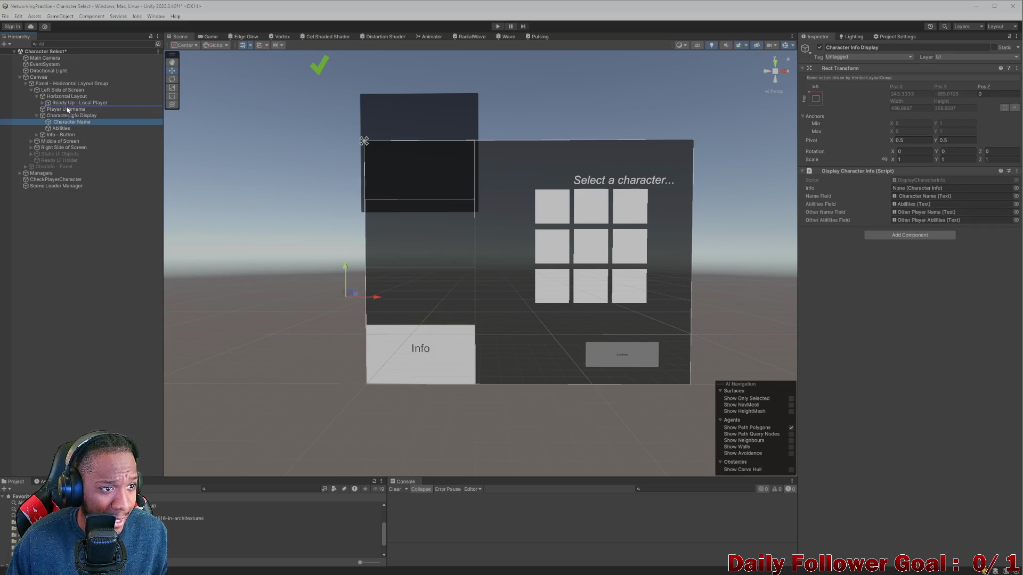
left_click_drag(71, 98, 69, 100)
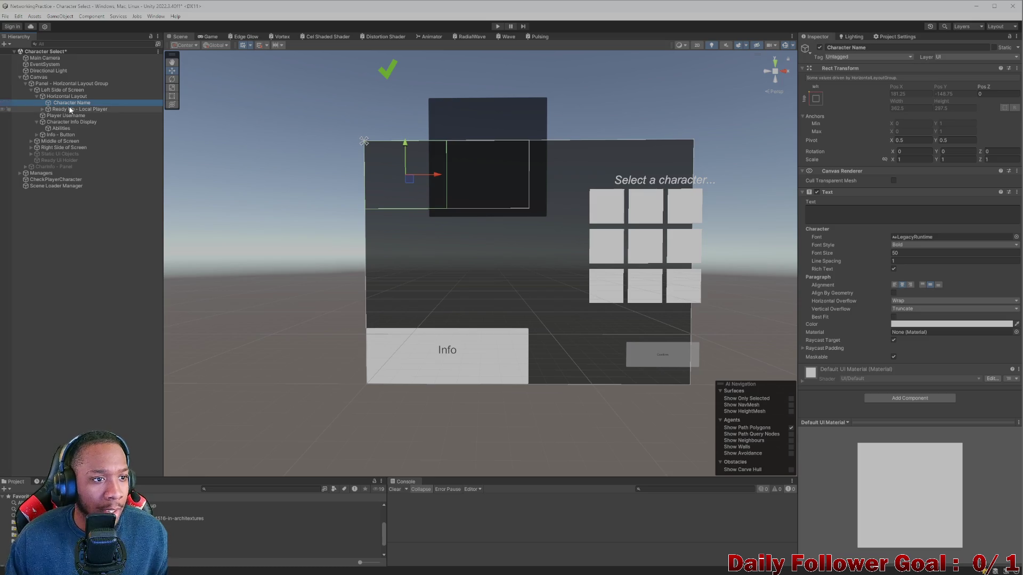
- Inspect Ready Up's Ready Checkmark image and Block Char Selection - Panel children
left_click(72, 109)
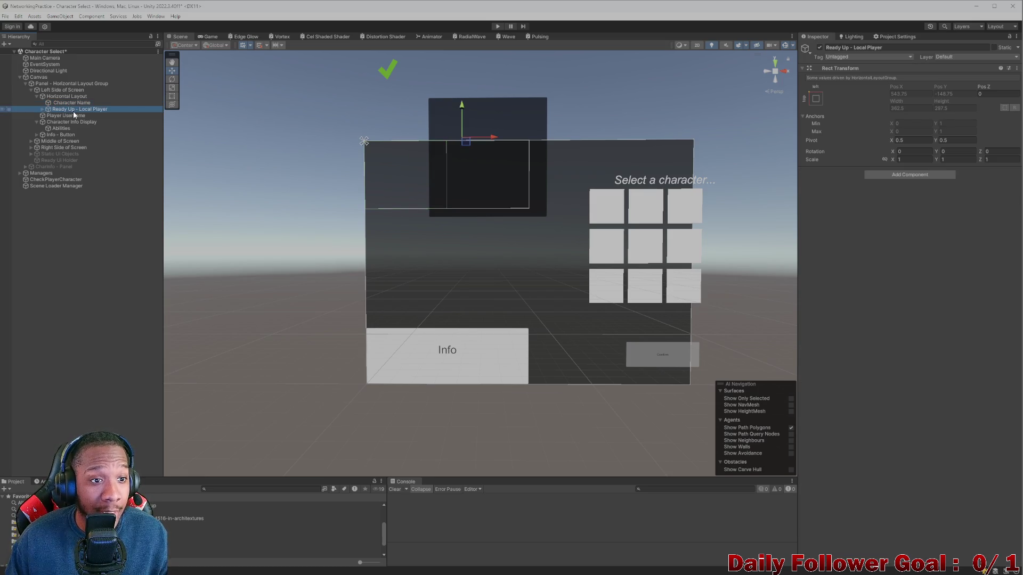
left_click(43, 109)
left_click(63, 116)
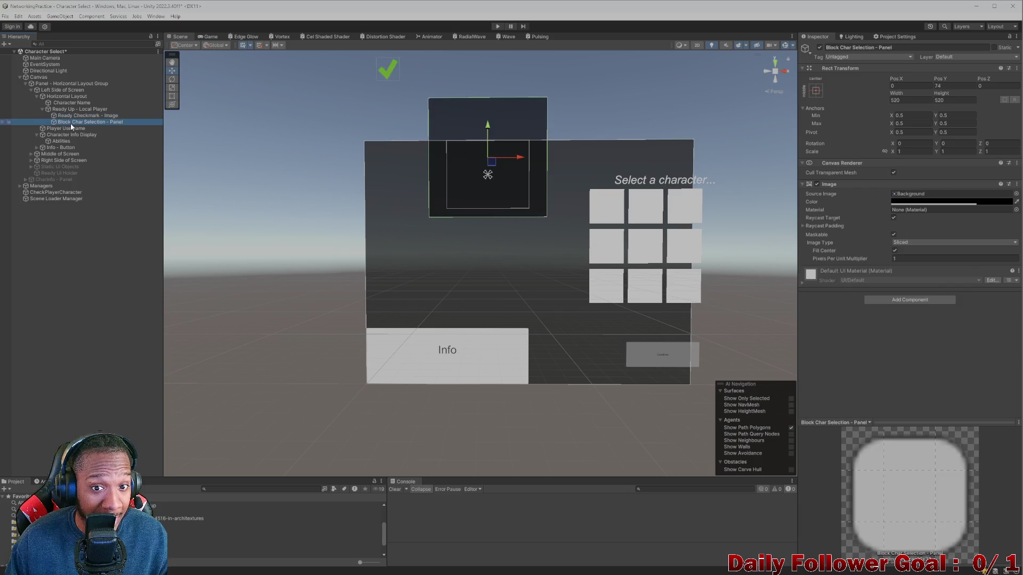
left_click(72, 122)
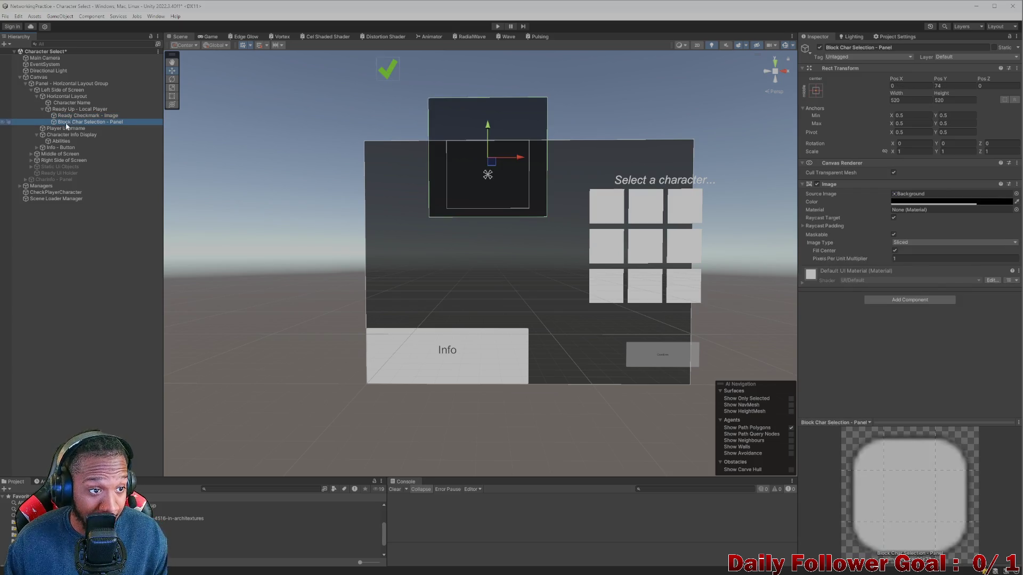
left_click(59, 116)
left_click(43, 109)
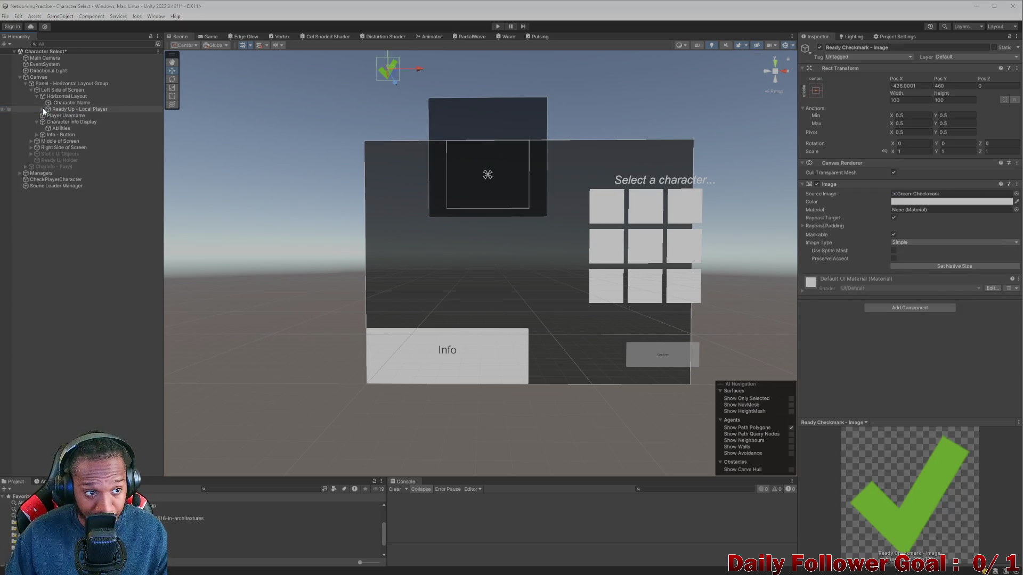
left_click(67, 104)
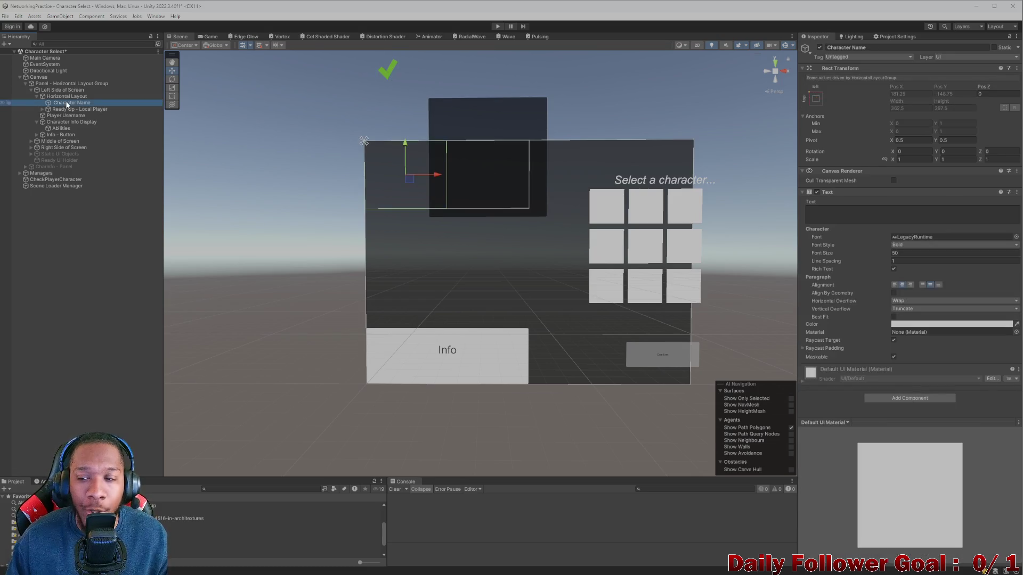
- Select Block Char Selection - Panel and expand Middle of Screen to relocate it
left_click(53, 109)
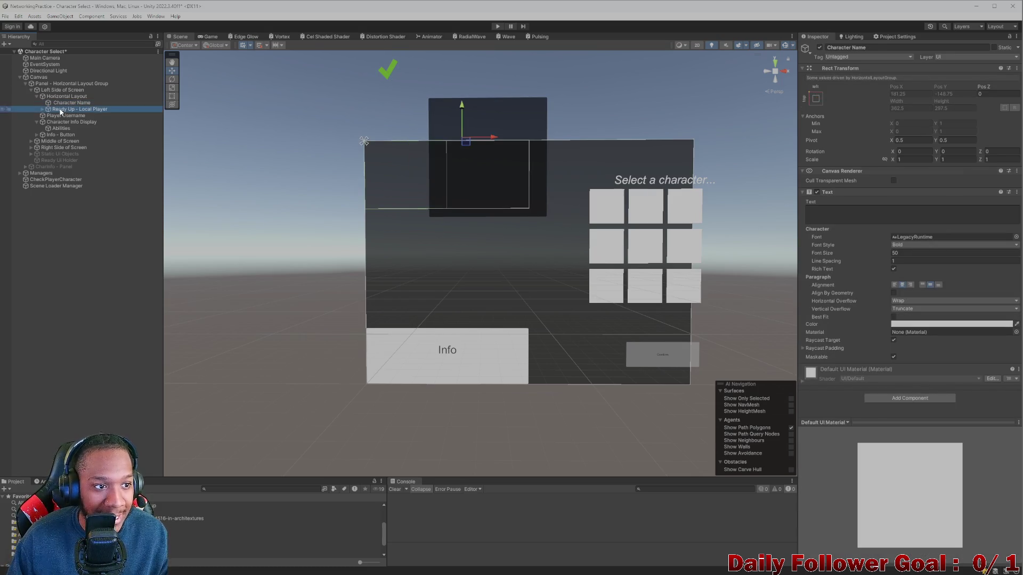
left_click(43, 109)
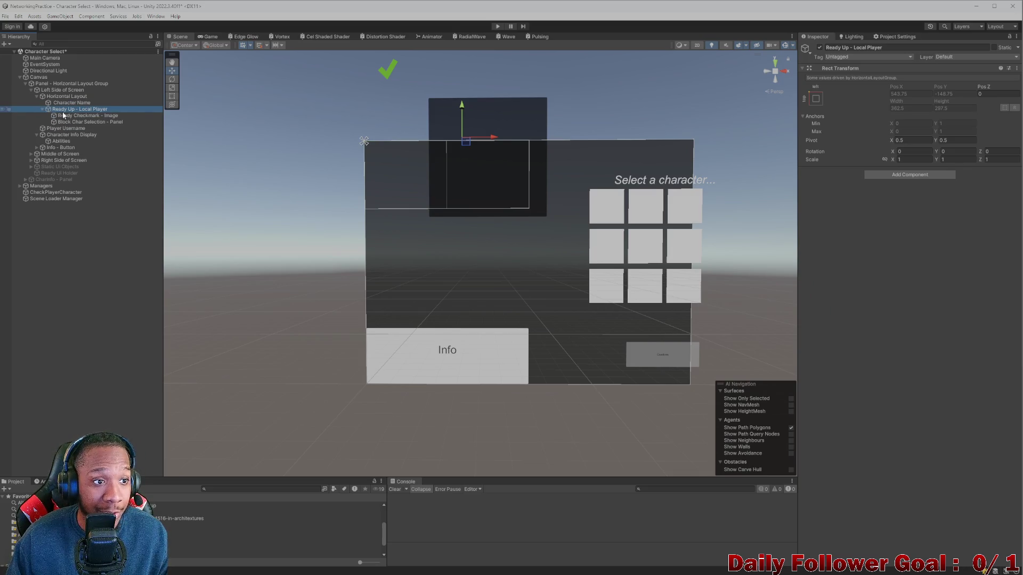
left_click(80, 116)
left_click(81, 123)
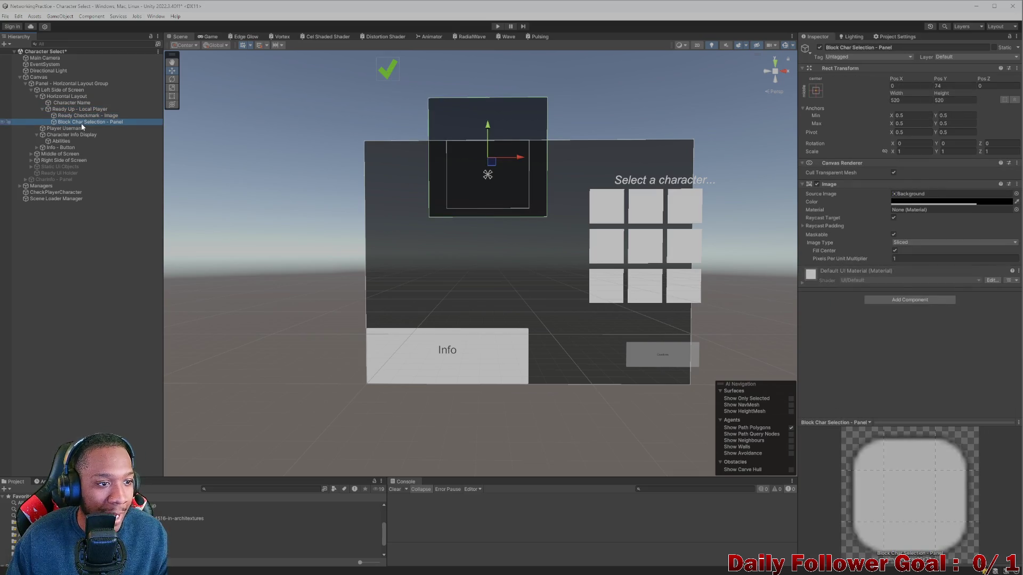
left_click(84, 117)
left_click(85, 122)
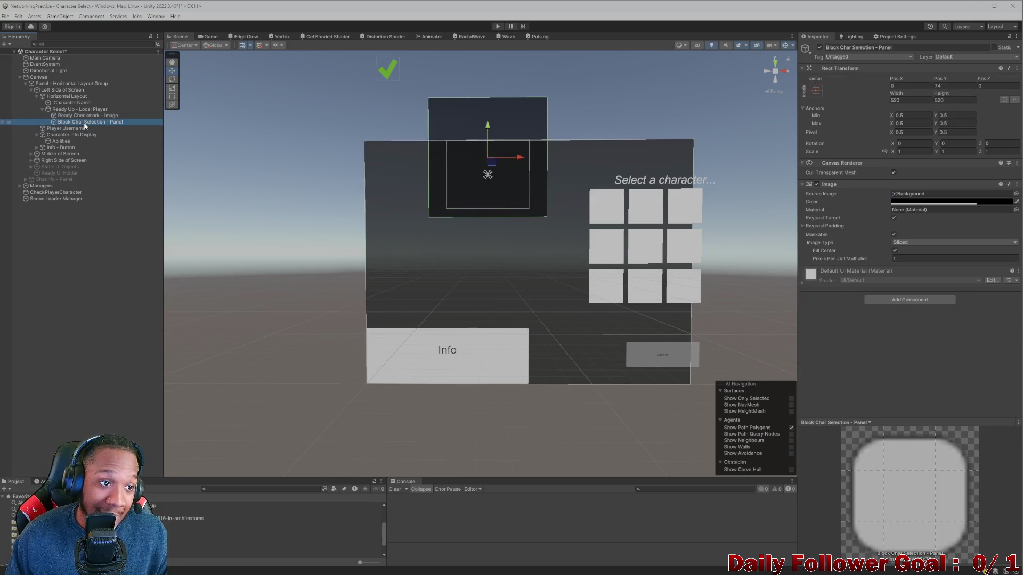
left_click(31, 154)
- Move Block Char Selection - Panel under Middle of Screen
left_click_drag(69, 133, 65, 154)
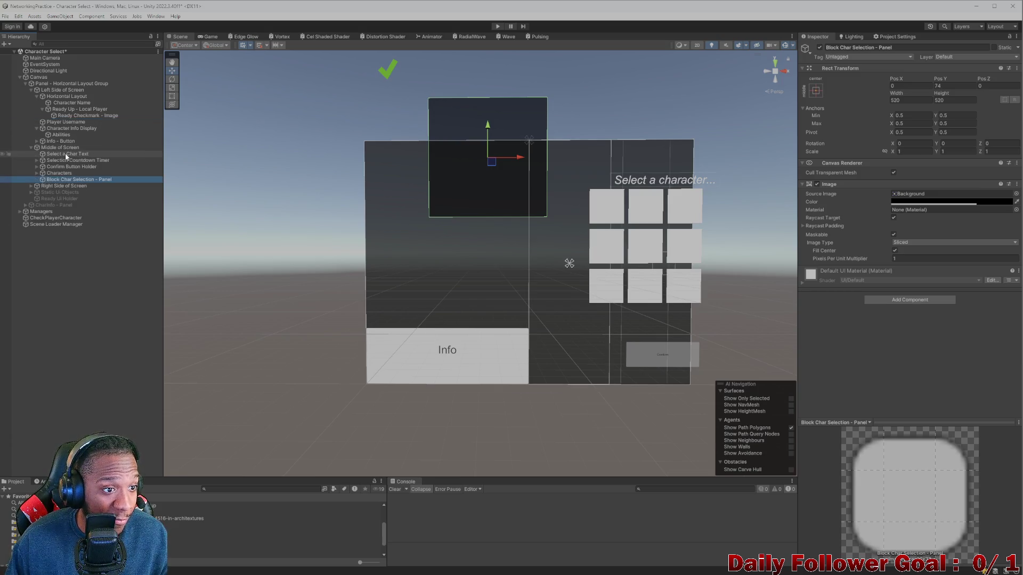
left_click(43, 110)
left_click(43, 110)
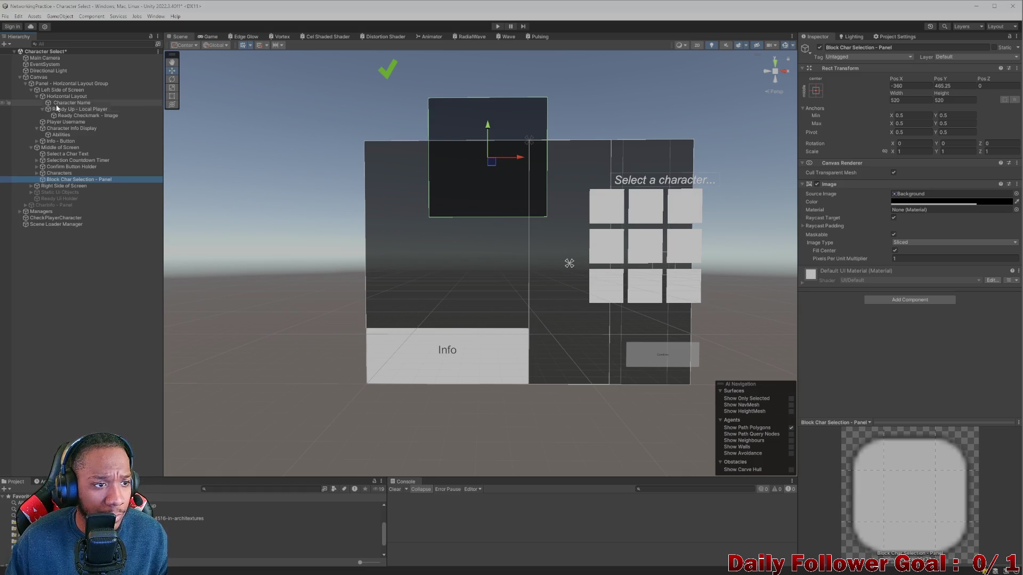
left_click(59, 103)
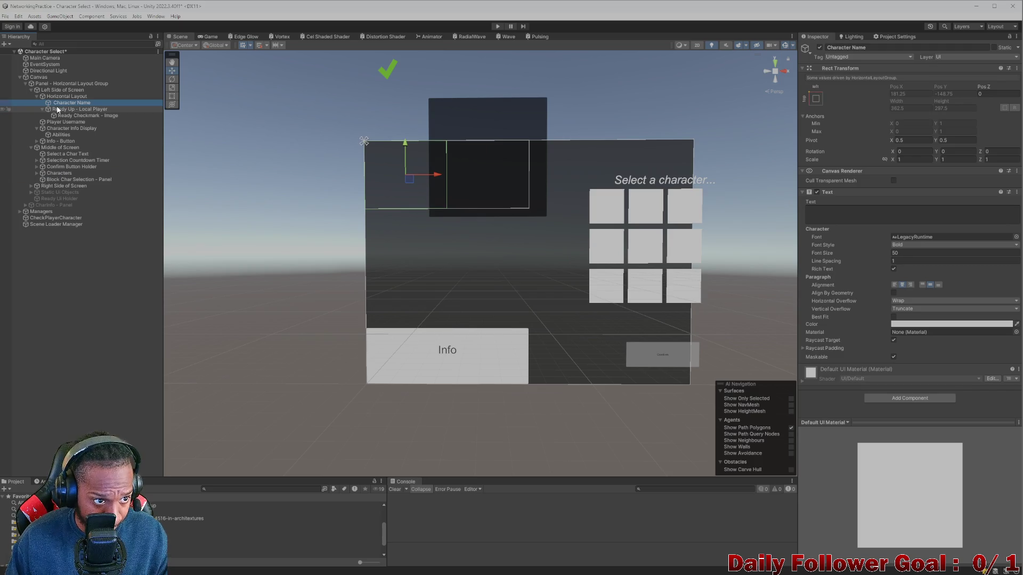
- Move Ready Checkmark - Image beside Character Name and delete the empty Ready Up wrapper
left_click(73, 110)
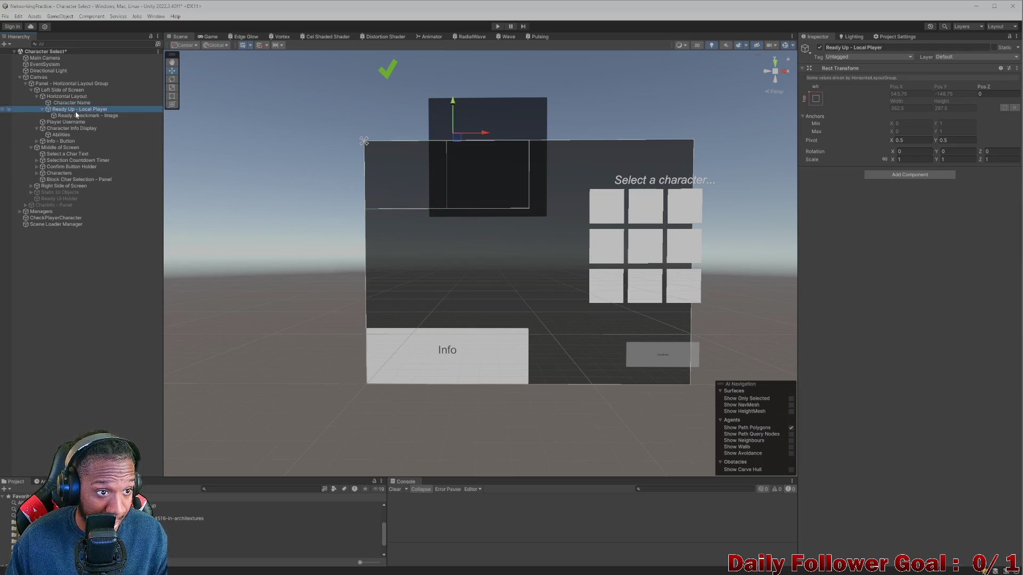
left_click_drag(75, 116, 75, 106)
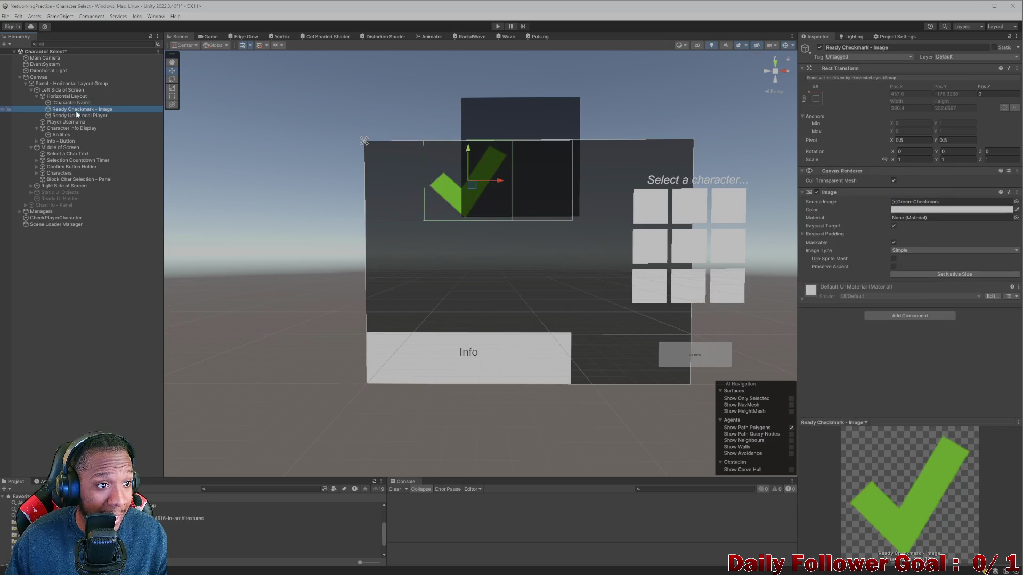
left_click(76, 116)
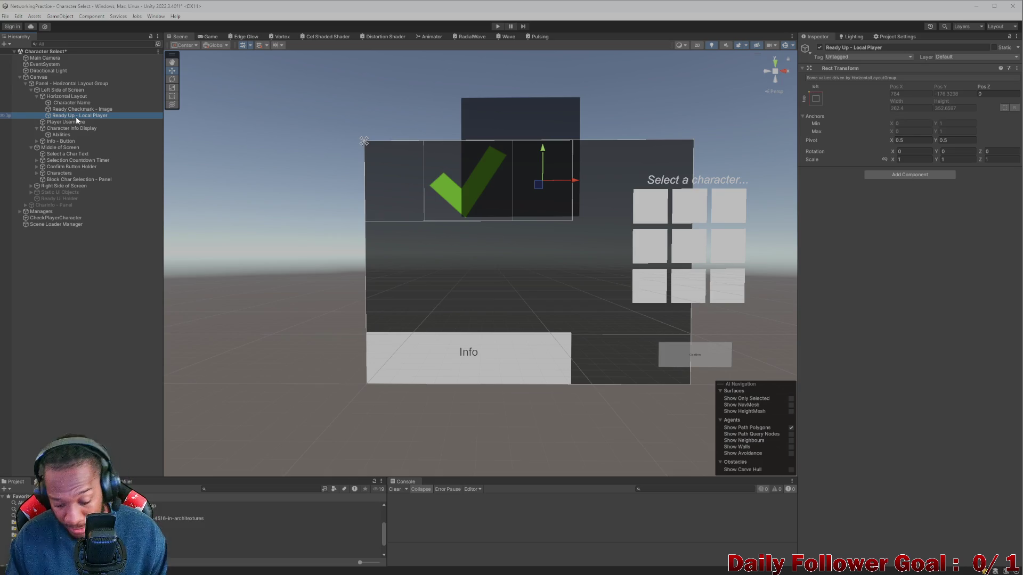
key("Delete")
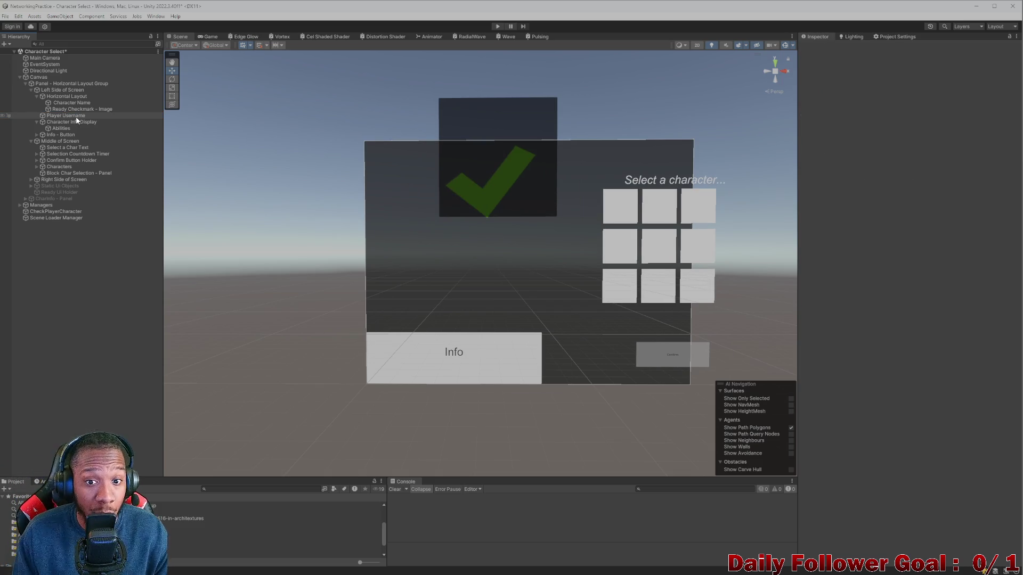
left_click(78, 98)
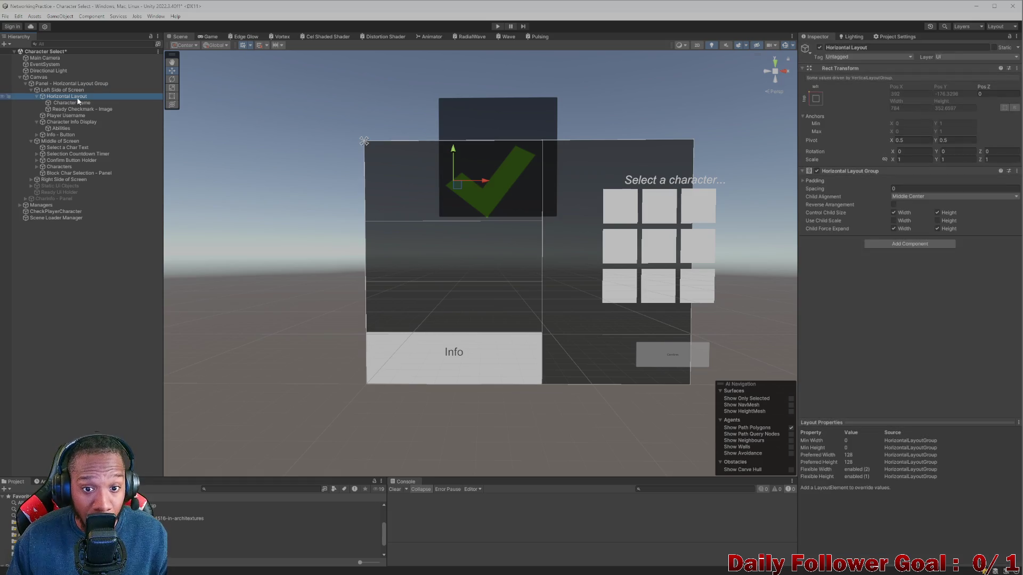
left_click(73, 91)
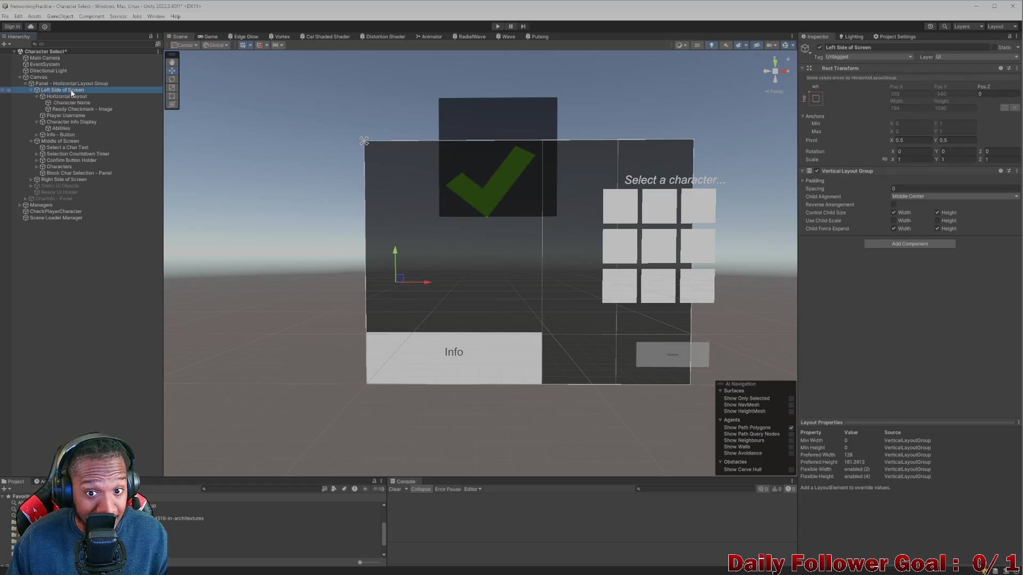
left_click(68, 97)
left_click(69, 103)
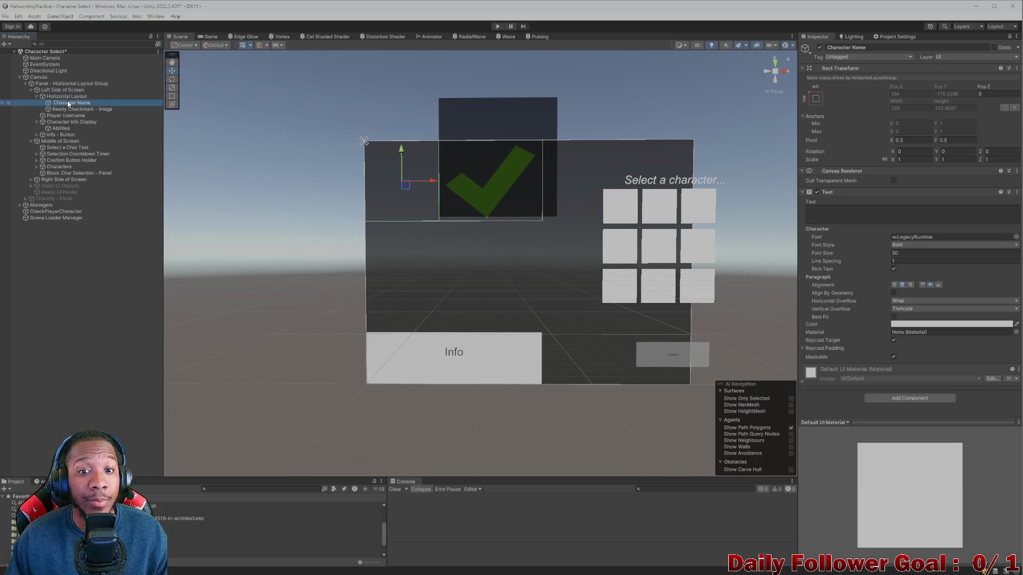
left_click(88, 109)
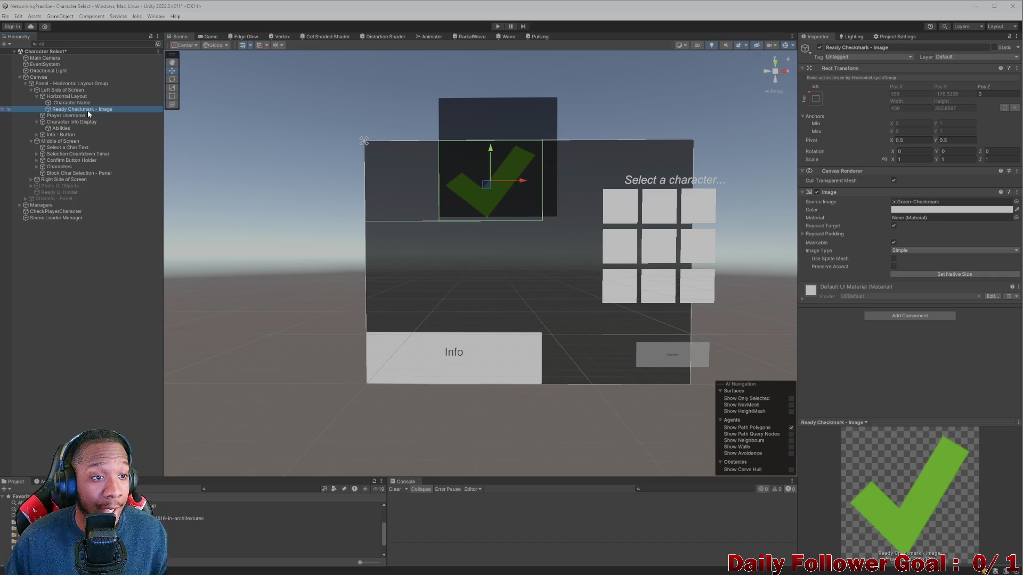
left_click(35, 97)
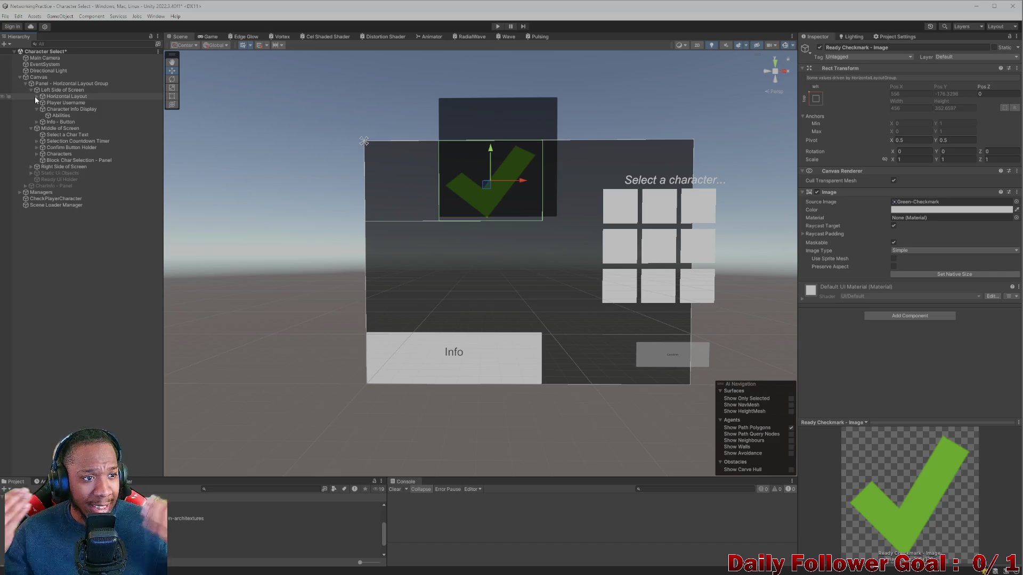
left_click(64, 102)
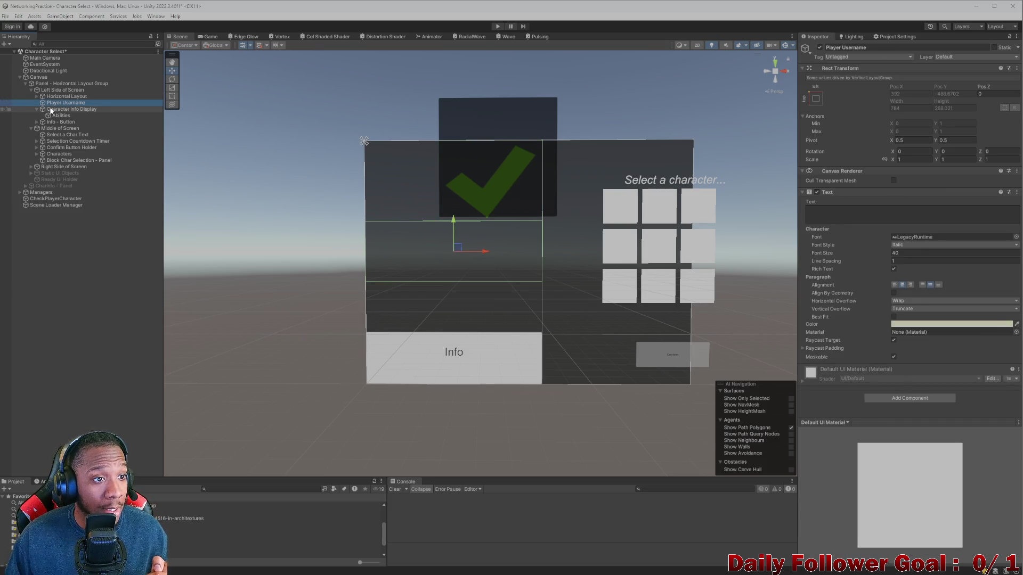
left_click(51, 111)
left_click(60, 115)
left_click(63, 104)
left_click(64, 109)
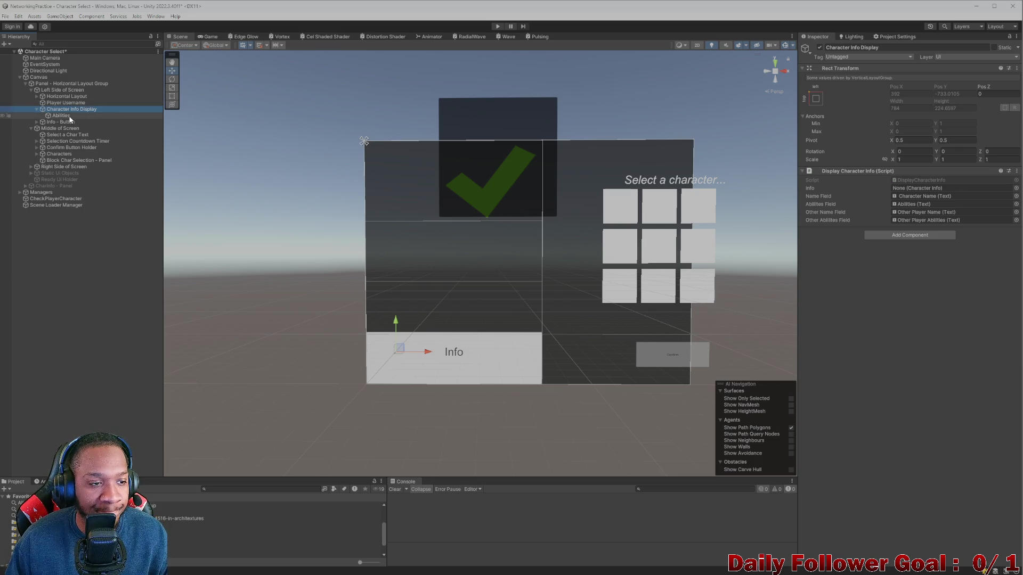
left_click(69, 116)
left_click_drag(70, 119, 63, 115)
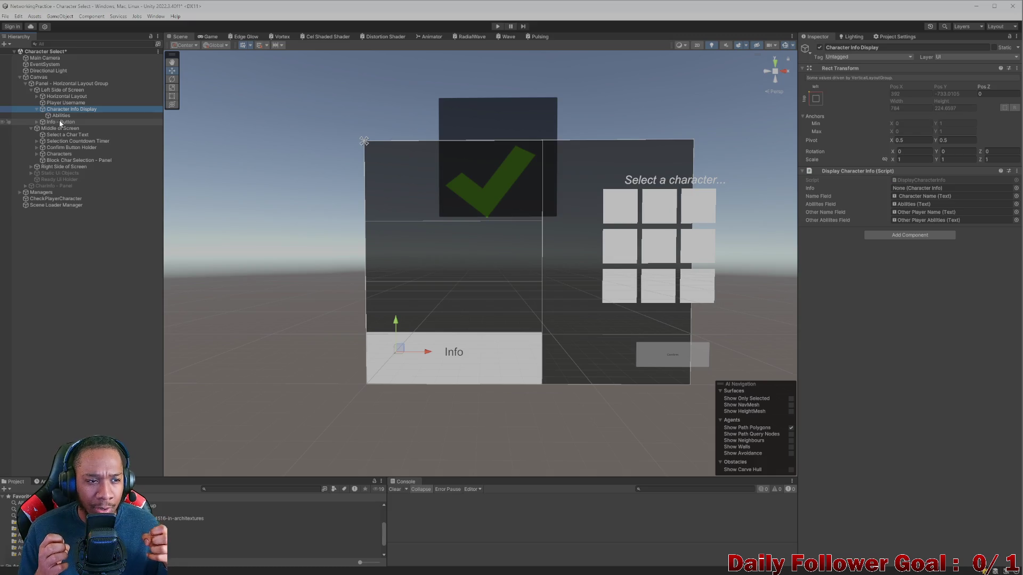
left_click(66, 116)
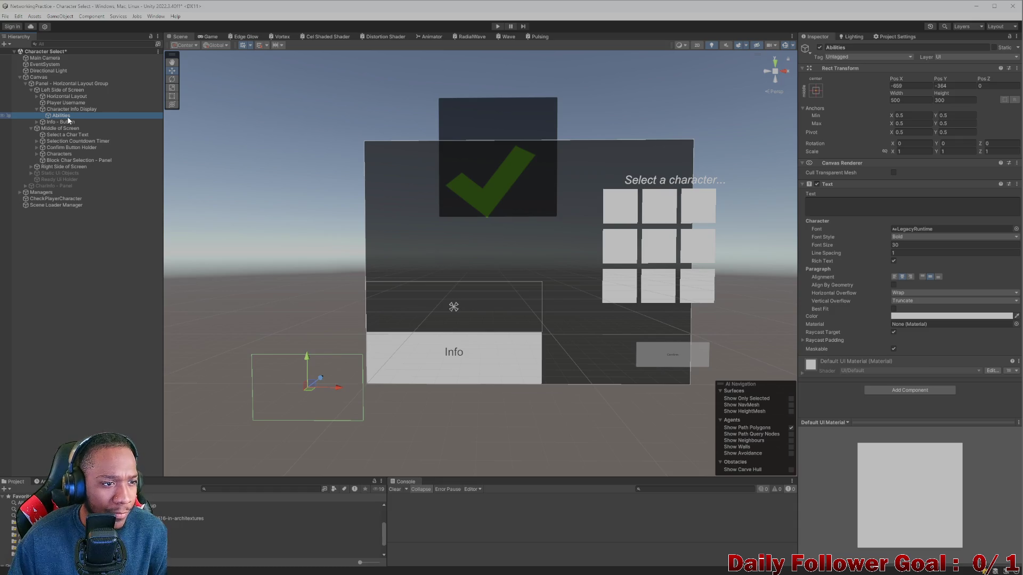
left_click(71, 107)
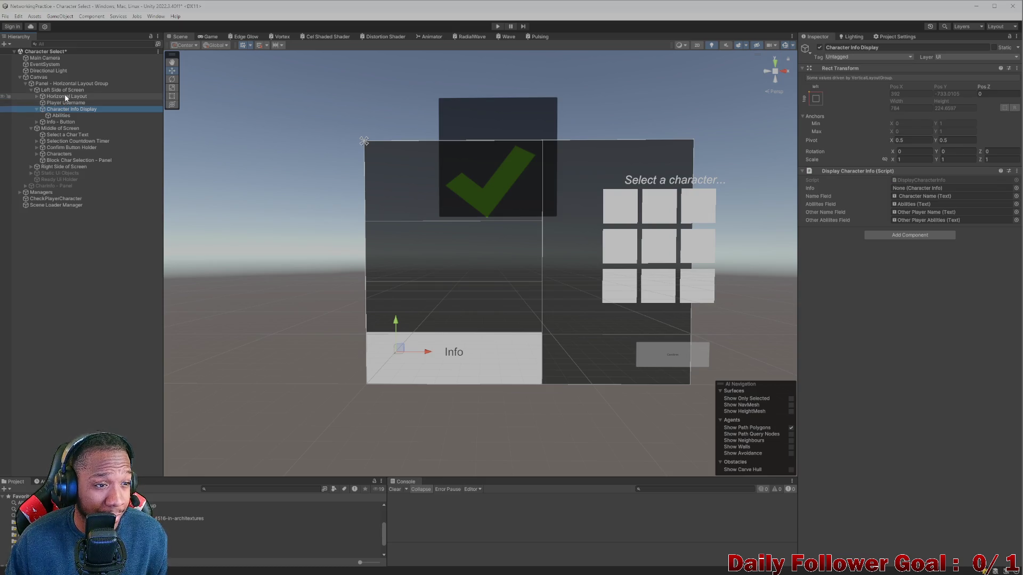
left_click(65, 96)
left_click(36, 96)
left_click(36, 96)
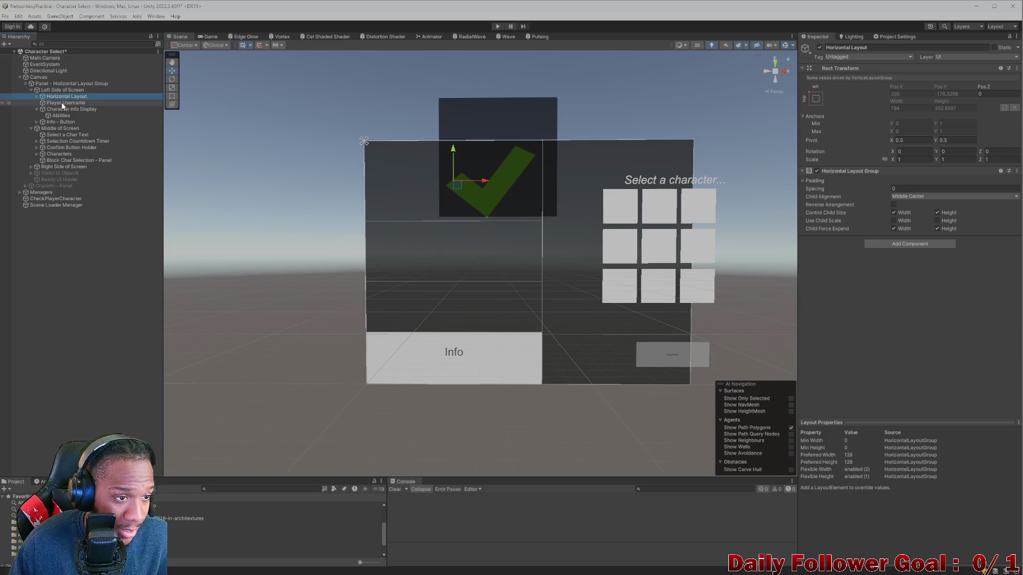
- Duplicate Horizontal Layout and place the copy below Player Username
key("ctrl+d")
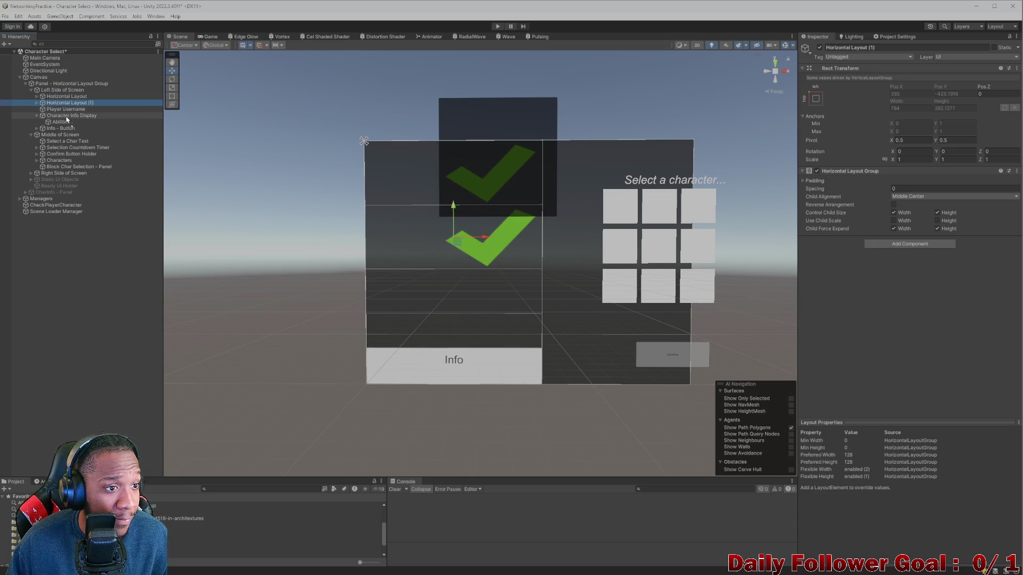
left_click_drag(67, 102, 75, 111)
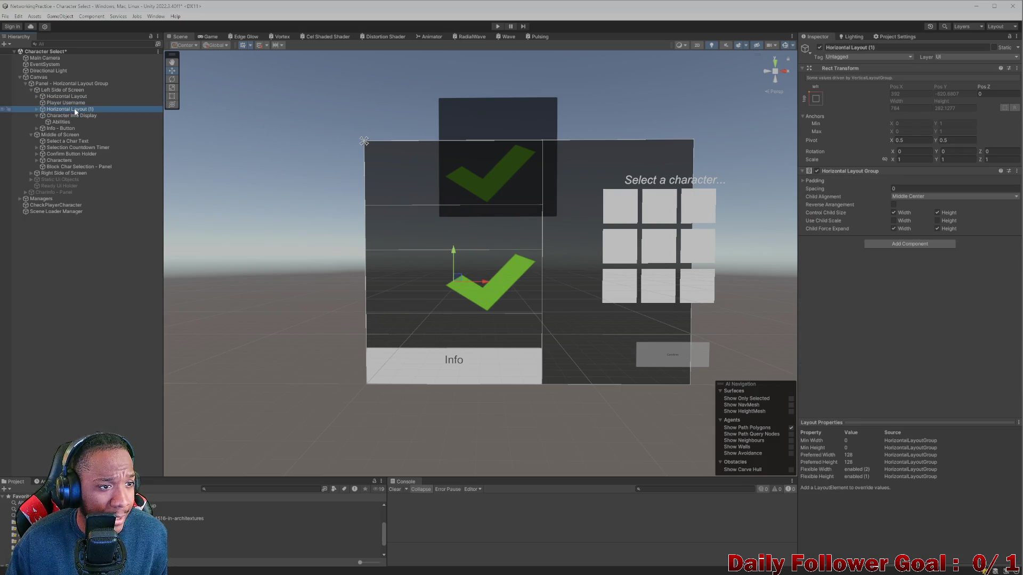
key("Down")
key("Down")
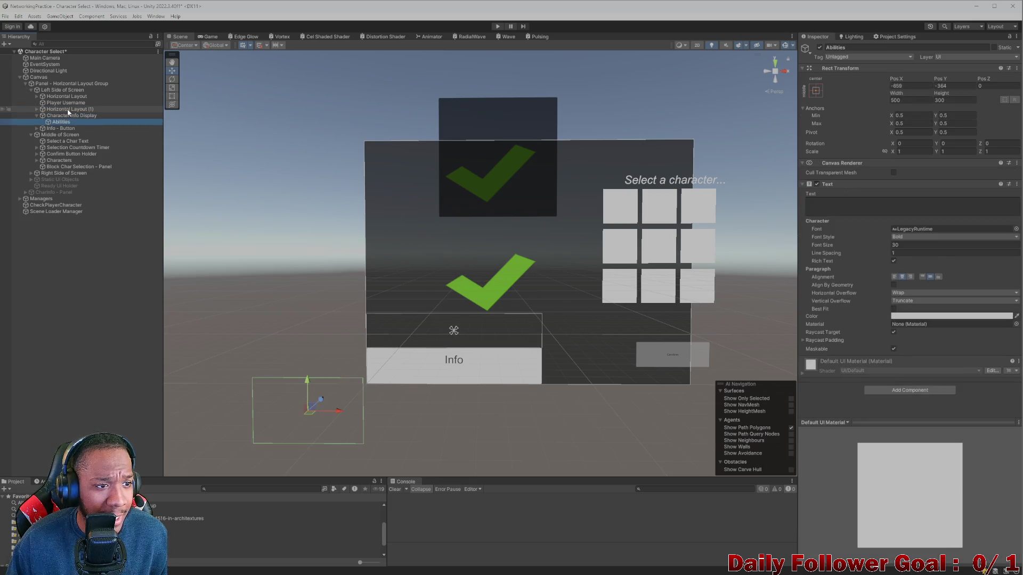
- Delete the Character Name and Ready Checkmark children from Horizontal Layout (1)
left_click(72, 110)
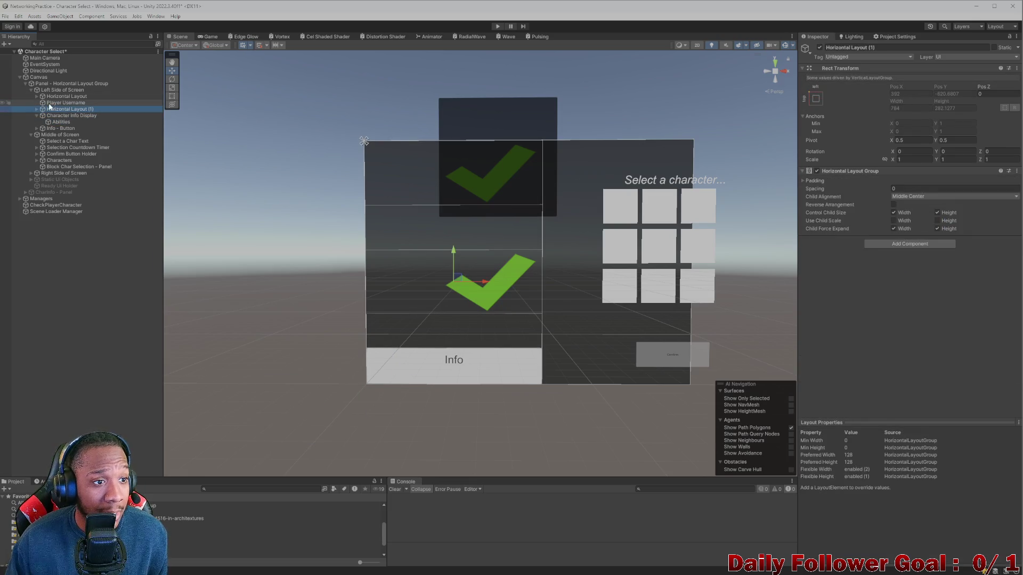
left_click(37, 109)
left_click(83, 117)
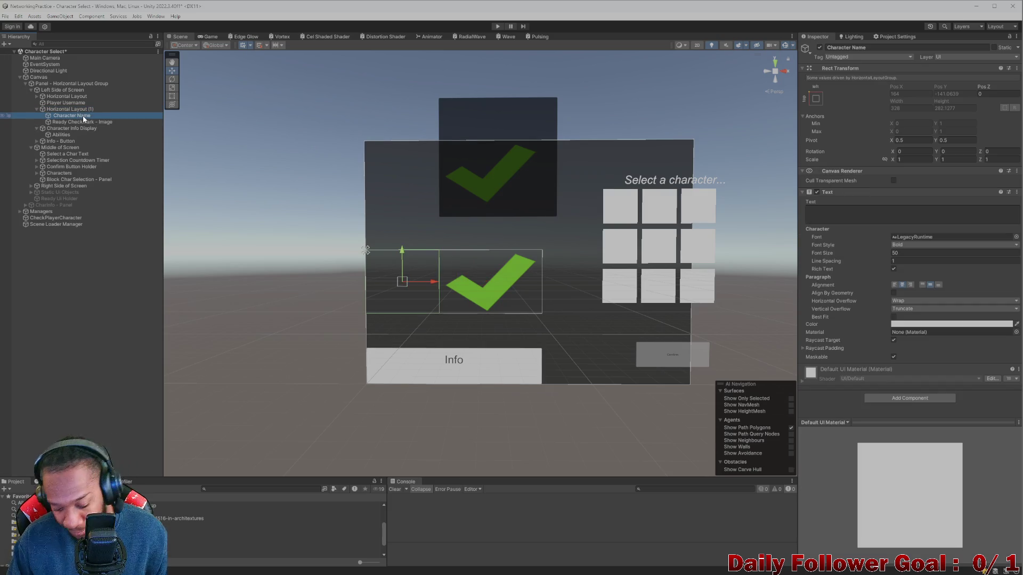
left_click(83, 122, "shift")
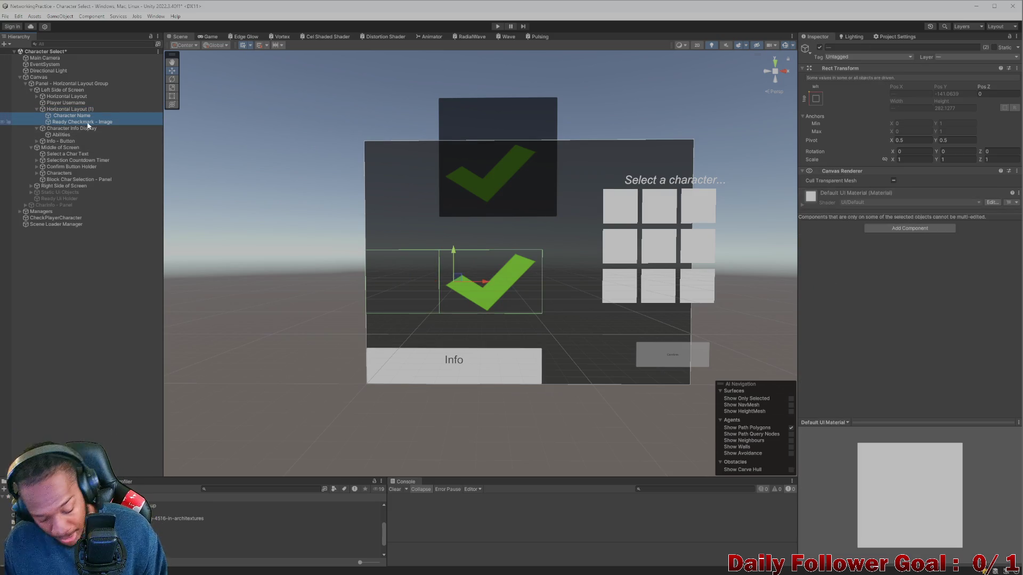
key("Delete")
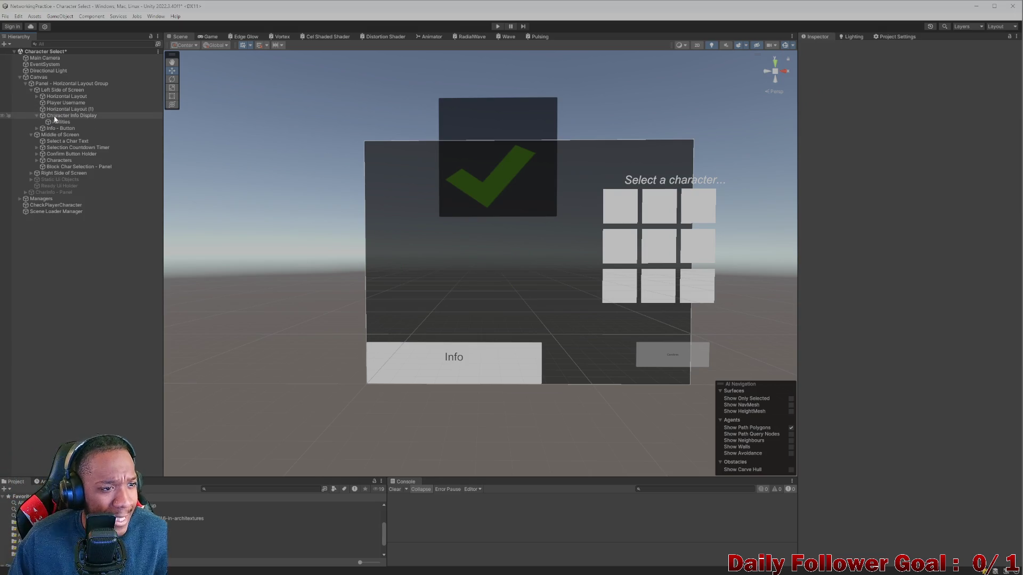
left_click(59, 129)
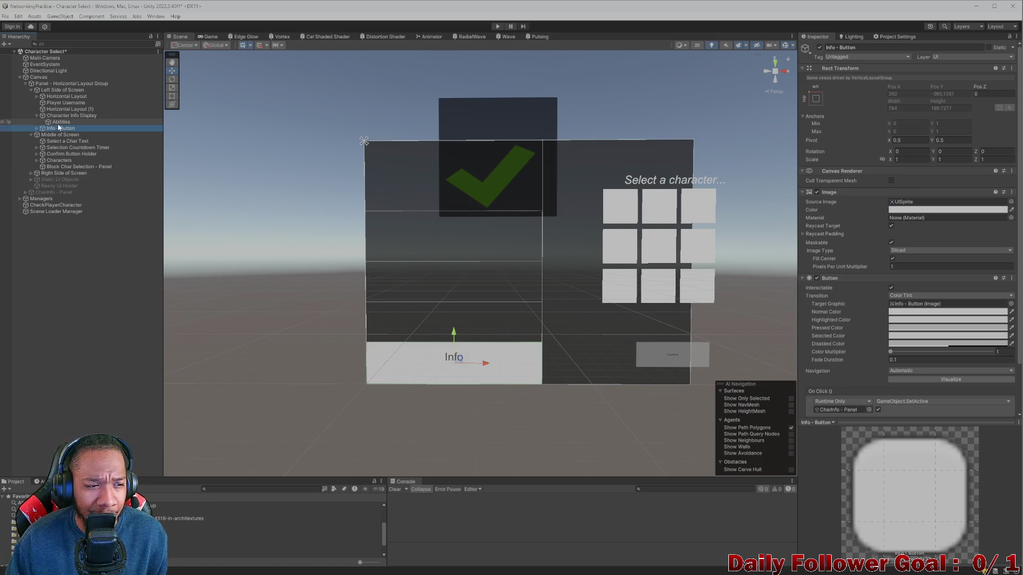
left_click(59, 123)
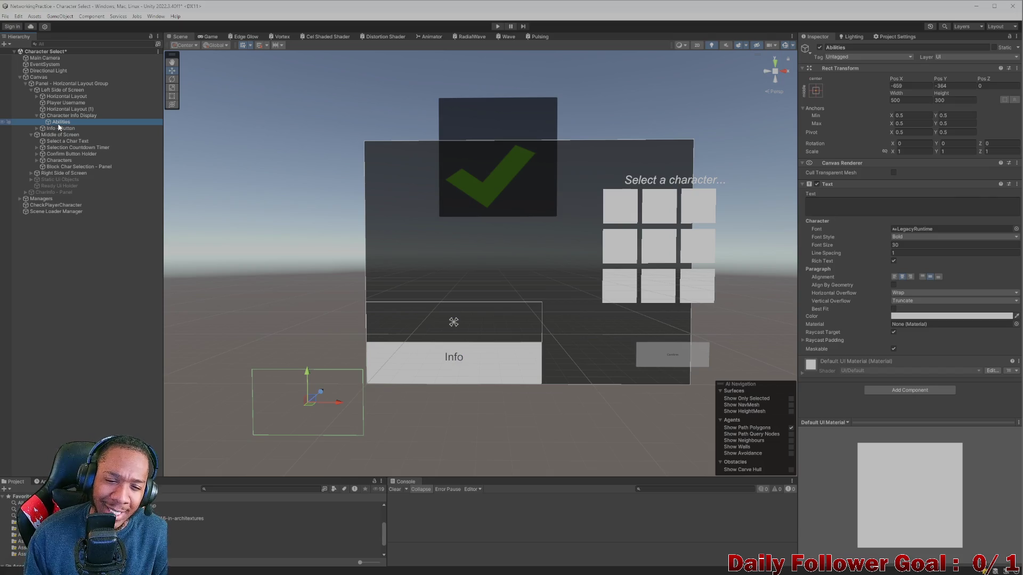
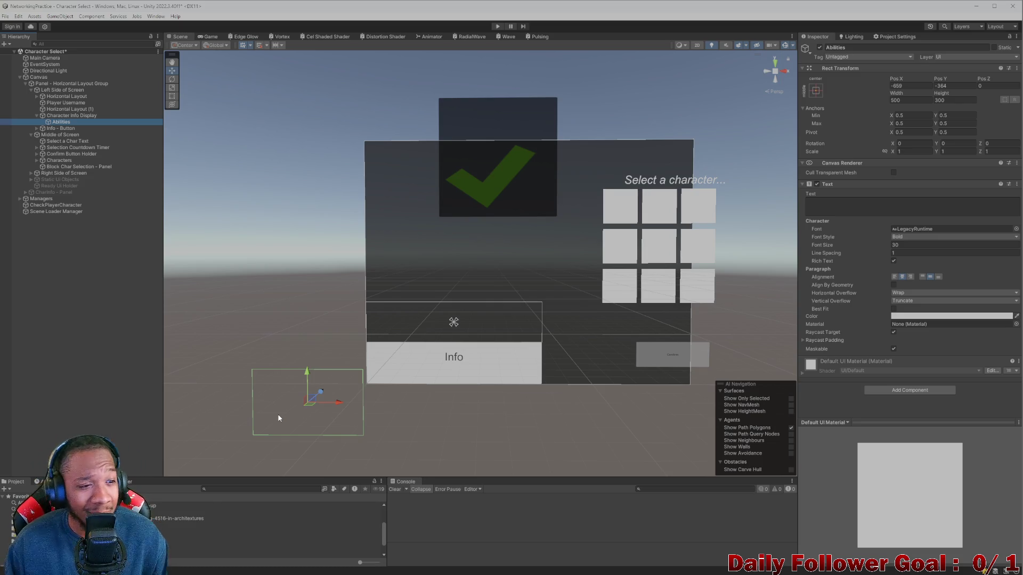
- Make Info - Button a child of Horizontal Layout (1) in the Hierarchy
left_click(70, 109)
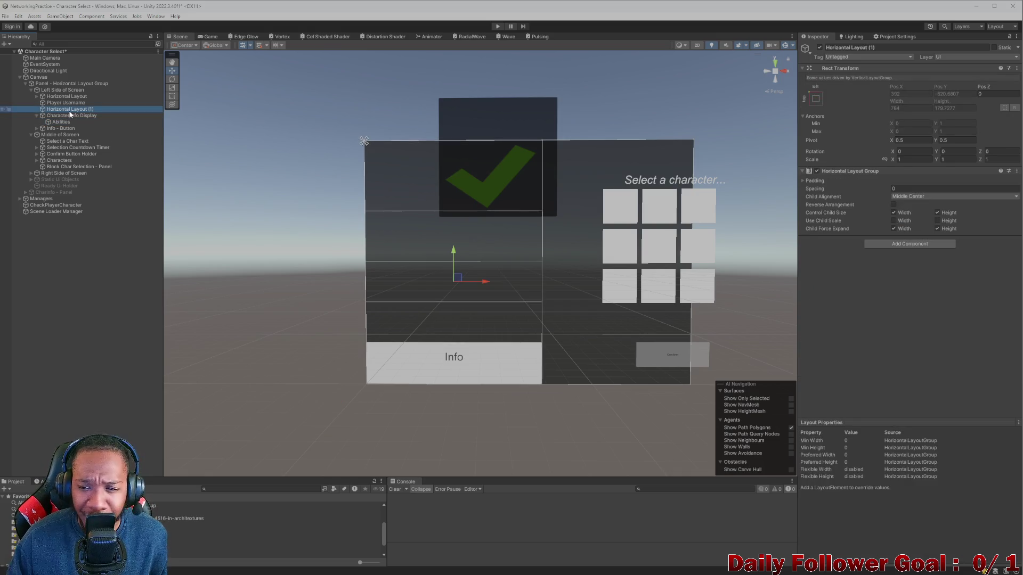
left_click(36, 117)
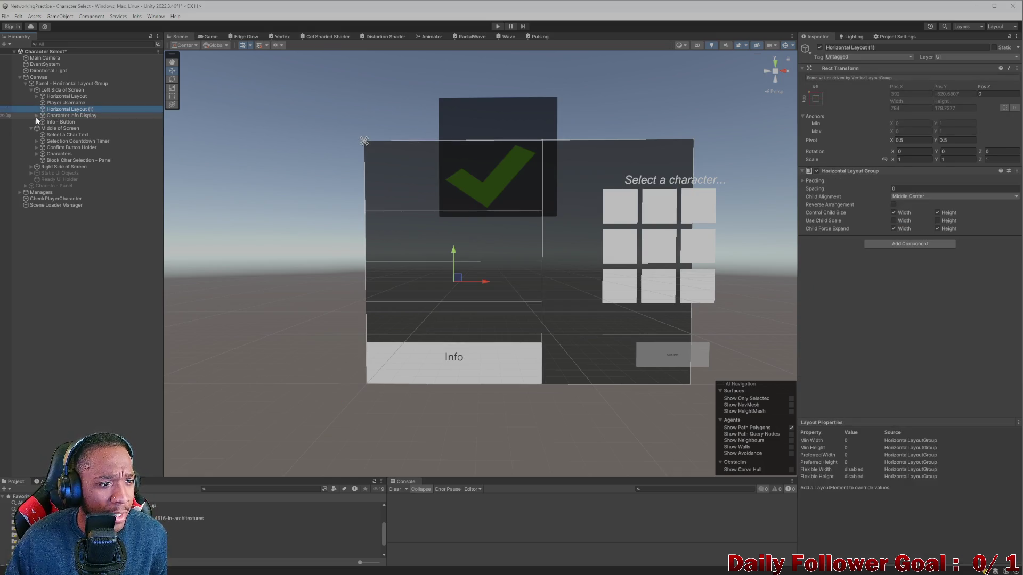
left_click(36, 116)
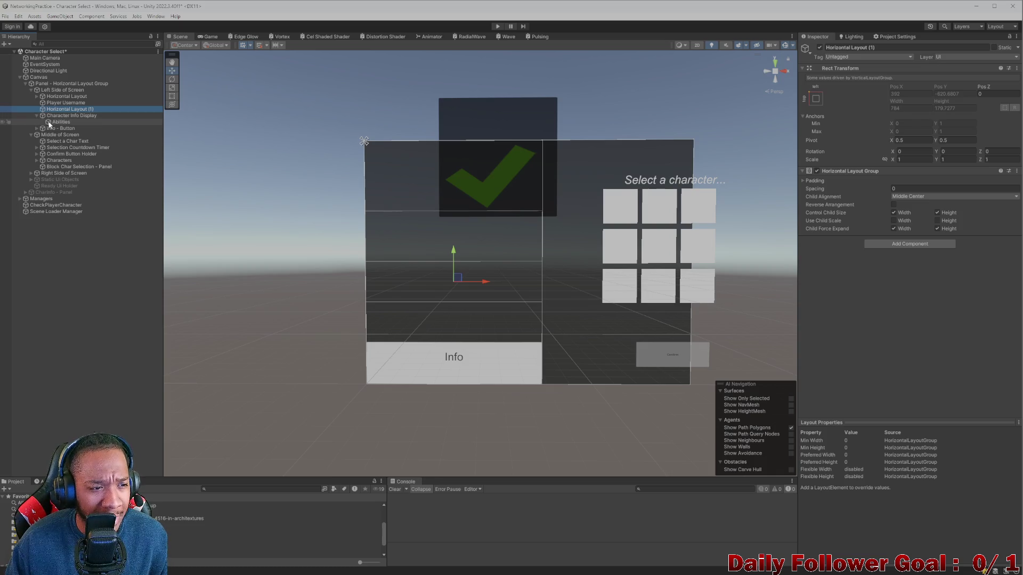
left_click(36, 116)
left_click(59, 122)
left_click_drag(59, 122, 60, 109)
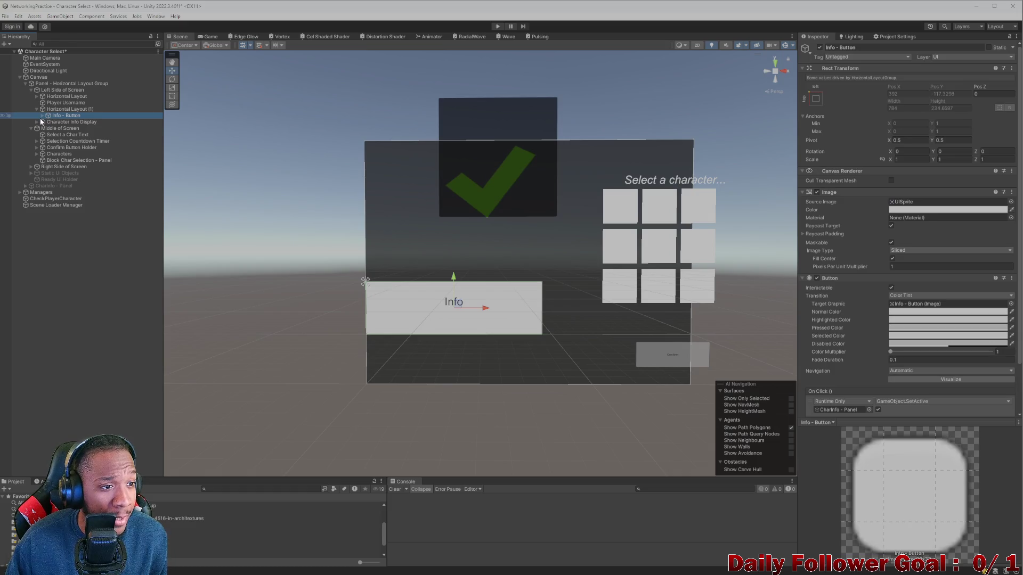
left_click(42, 116)
left_click(45, 122)
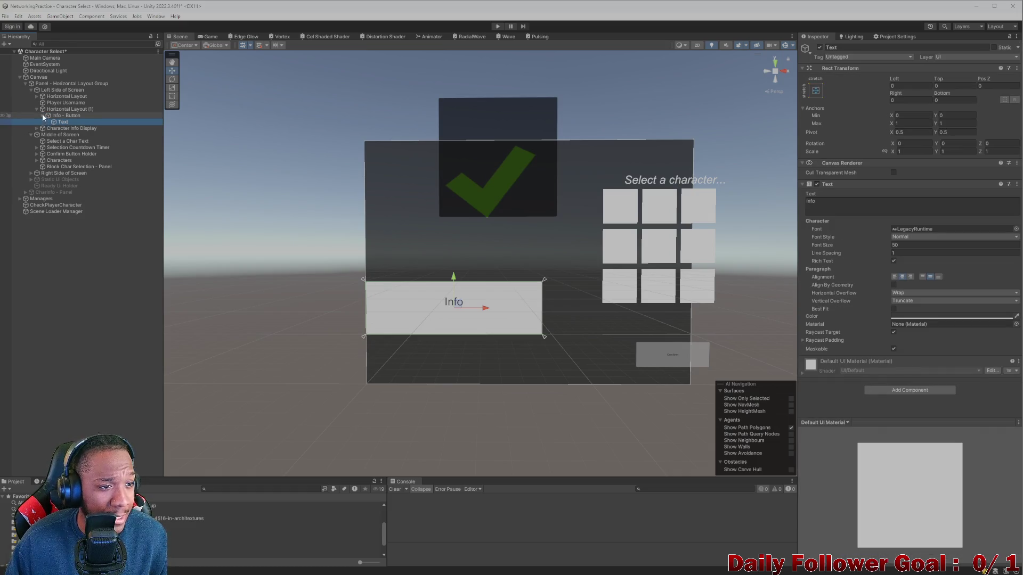
- Move Character Info Display above Horizontal Layout (1) in the left column
left_click(43, 116)
left_click(64, 109)
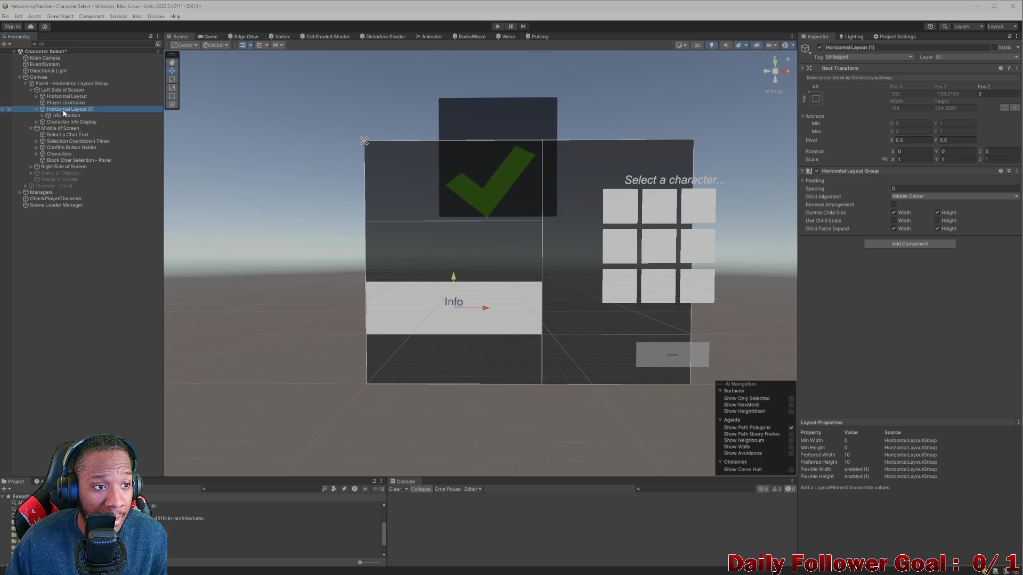
left_click(37, 109)
left_click(55, 116)
left_click_drag(55, 120, 48, 109)
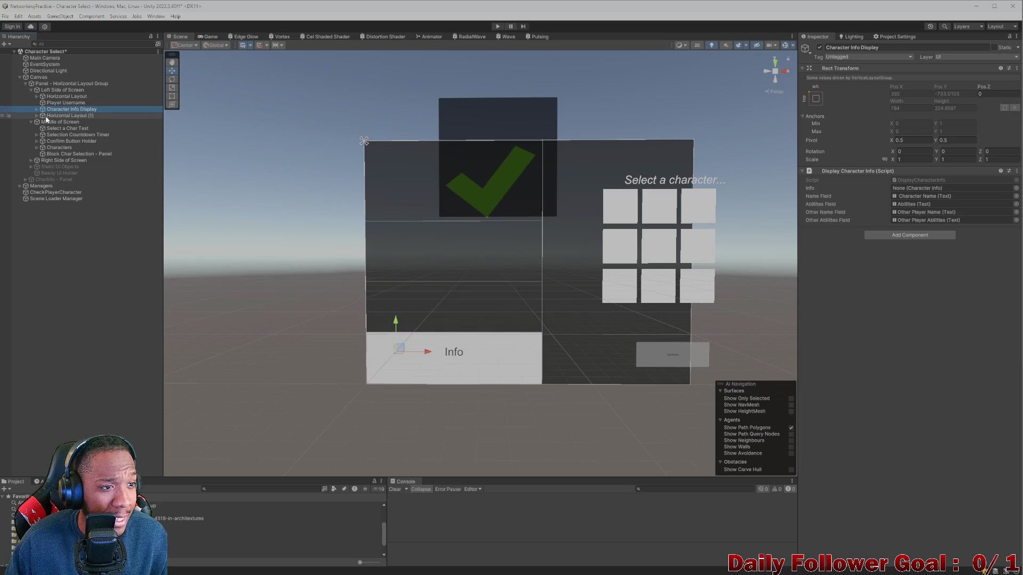
- Check Info - Button under Horizontal Layout (1) and the Abilities text under Character Info Display
left_click(36, 116)
left_click(45, 122)
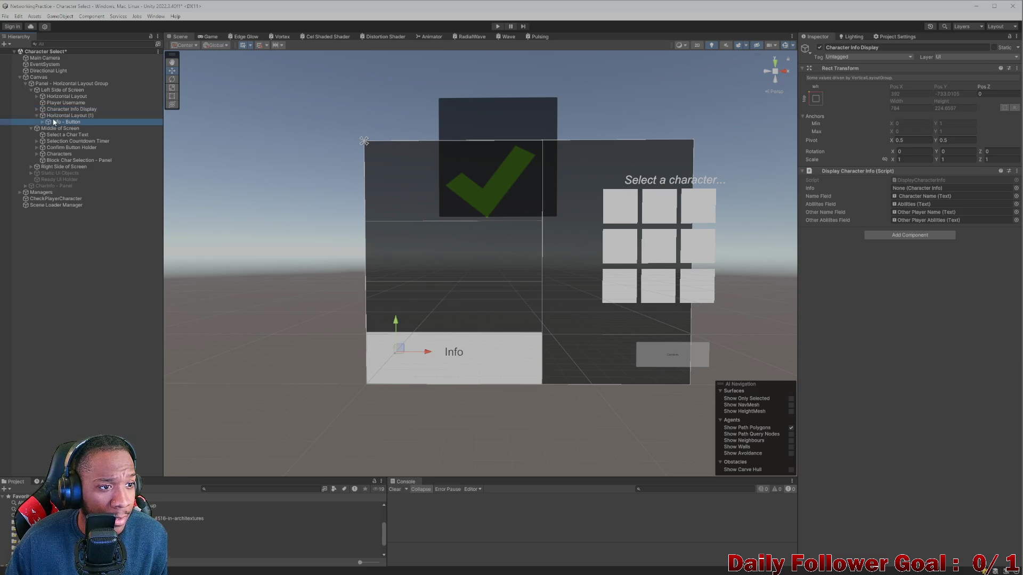
left_click(38, 115)
left_click(37, 109)
left_click(59, 115)
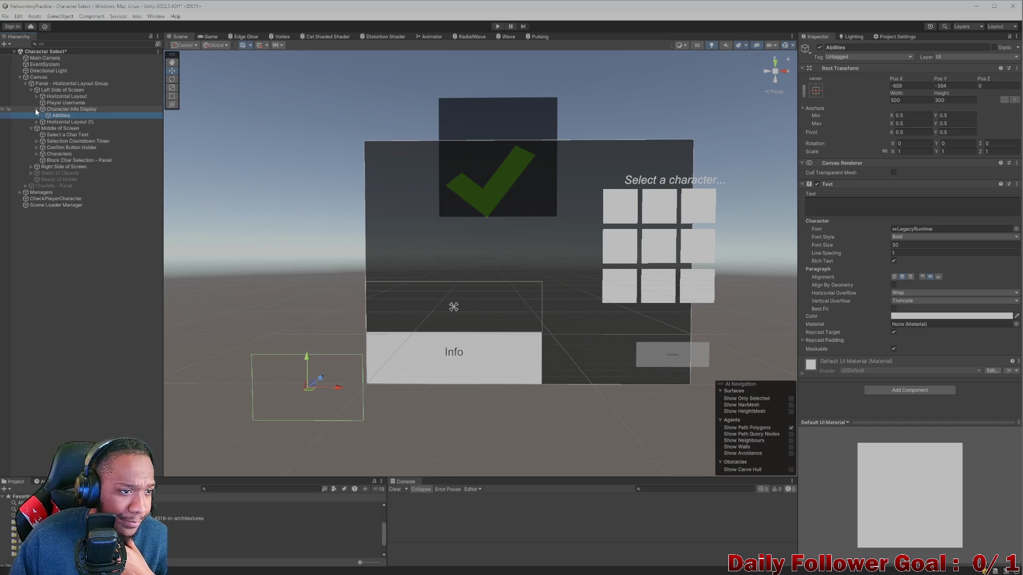
left_click(36, 110)
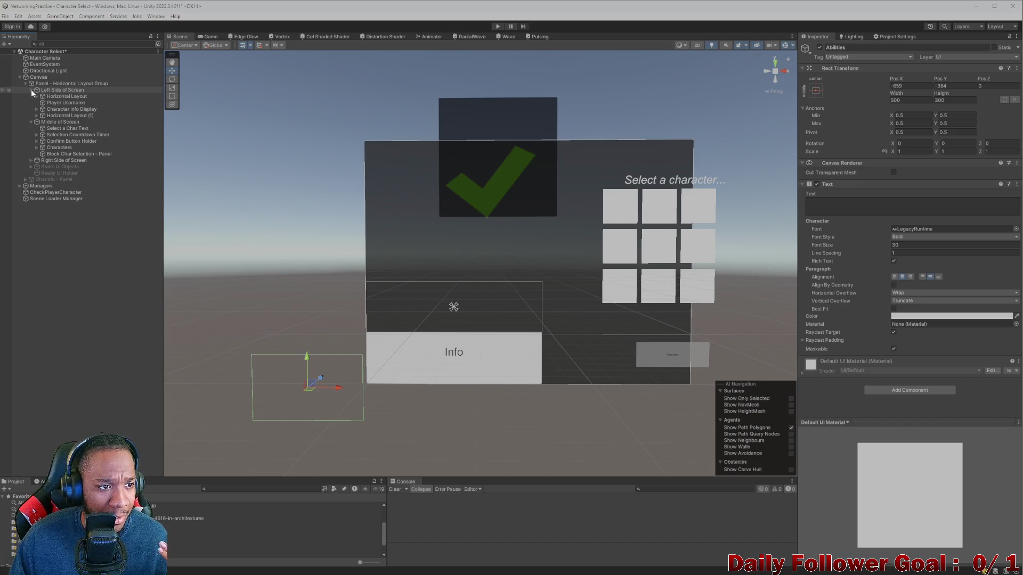
- Collapse Left Side of Screen and select Middle of Screen in the Hierarchy
left_click(31, 89)
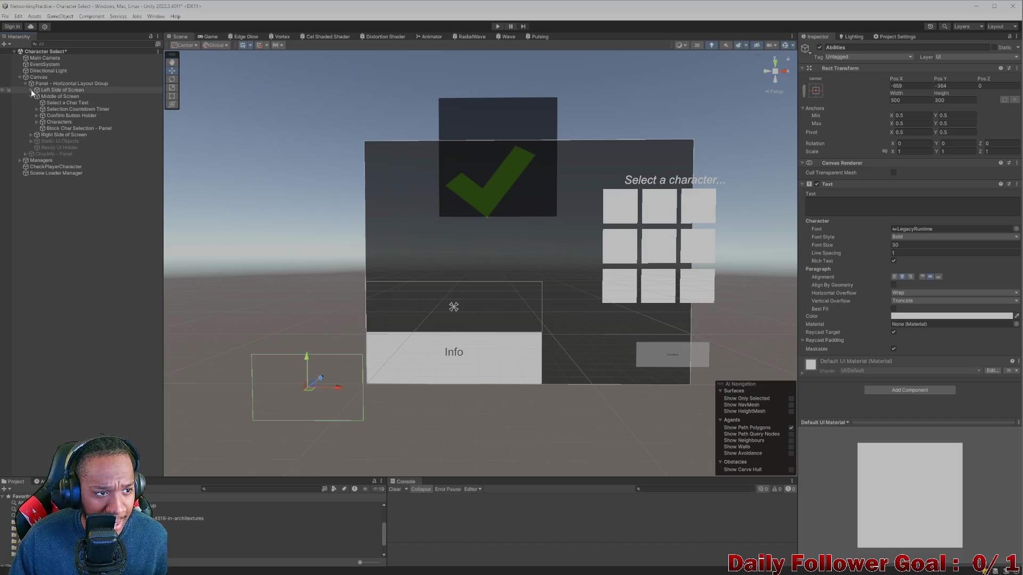
left_click(58, 96)
left_click(67, 84)
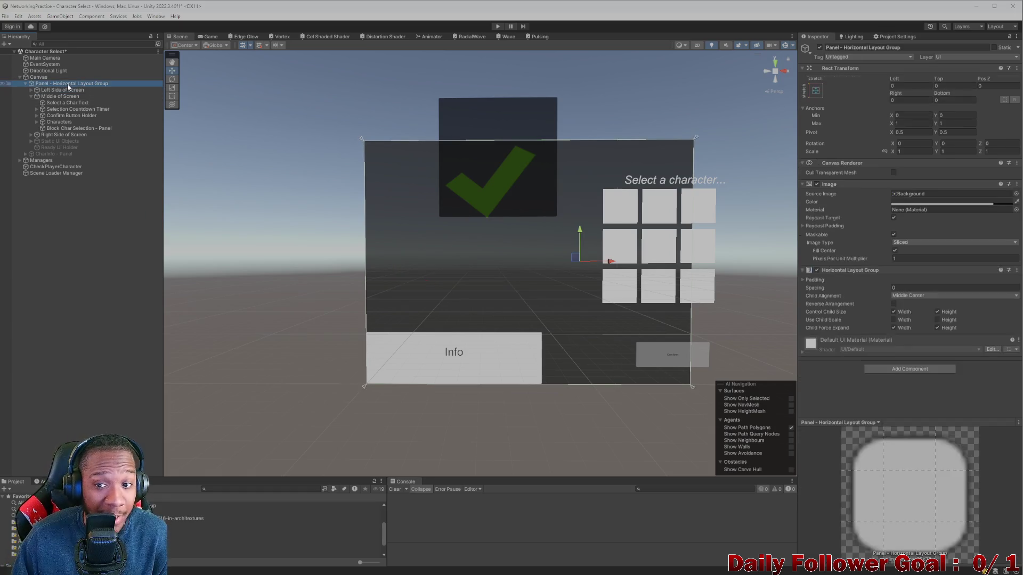
left_click(66, 96)
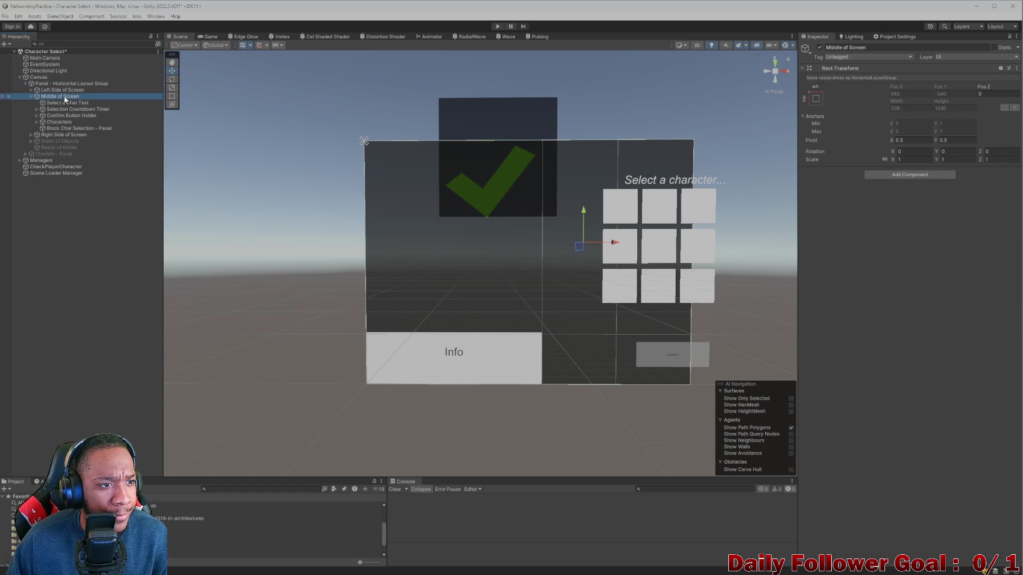
left_click(67, 103)
left_click(69, 109)
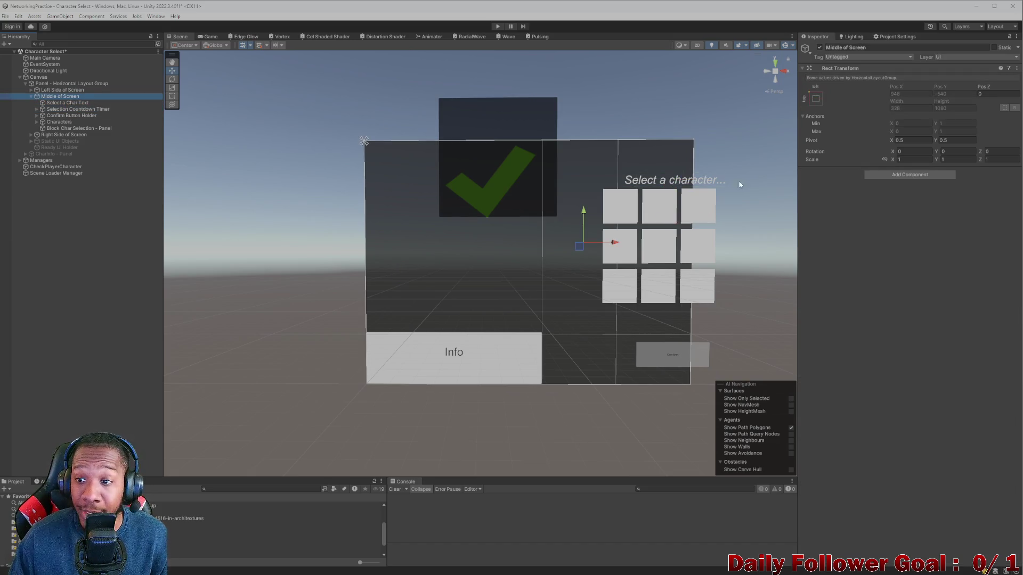
- Add a Vertical Layout Group controlling child width and height, aligned Middle Center
left_click(925, 175)
type("ver")
left_click(919, 203)
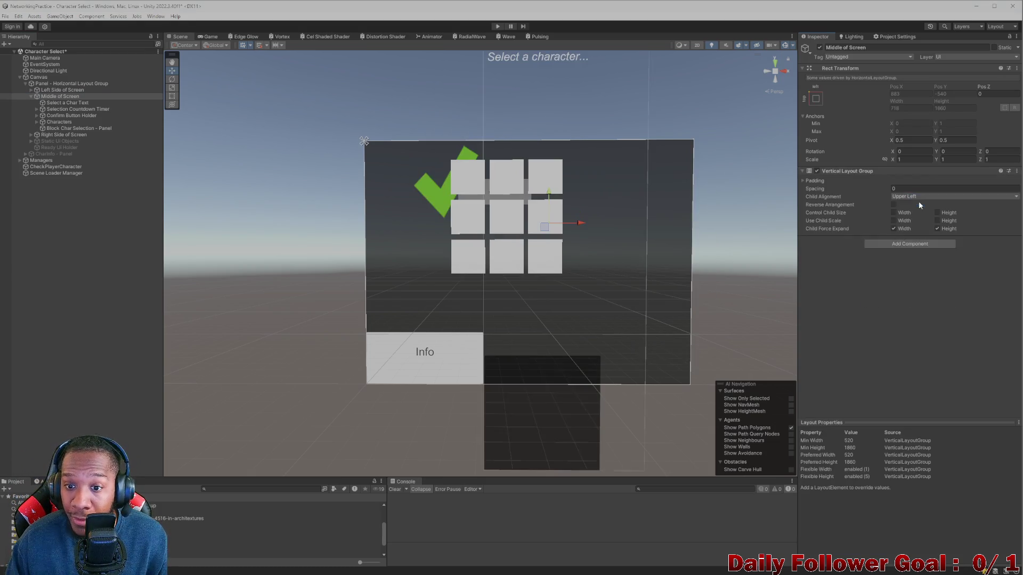
left_click(893, 212)
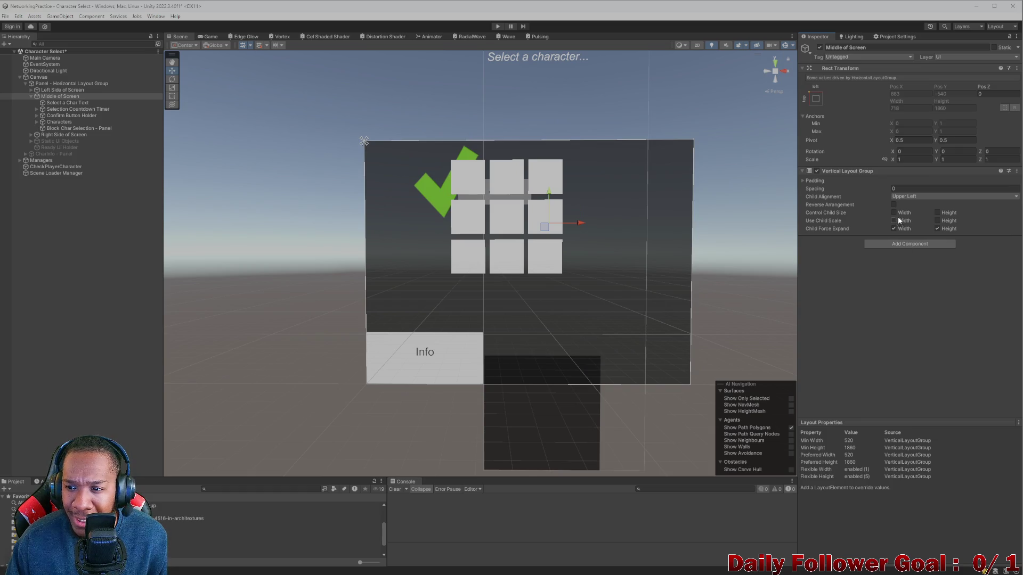
left_click(938, 212)
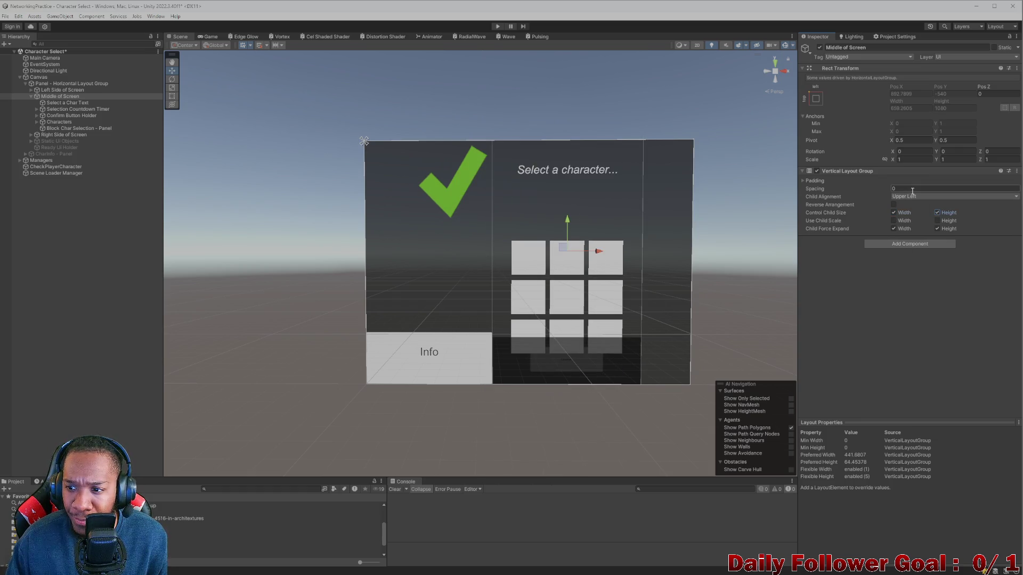
left_click(914, 196)
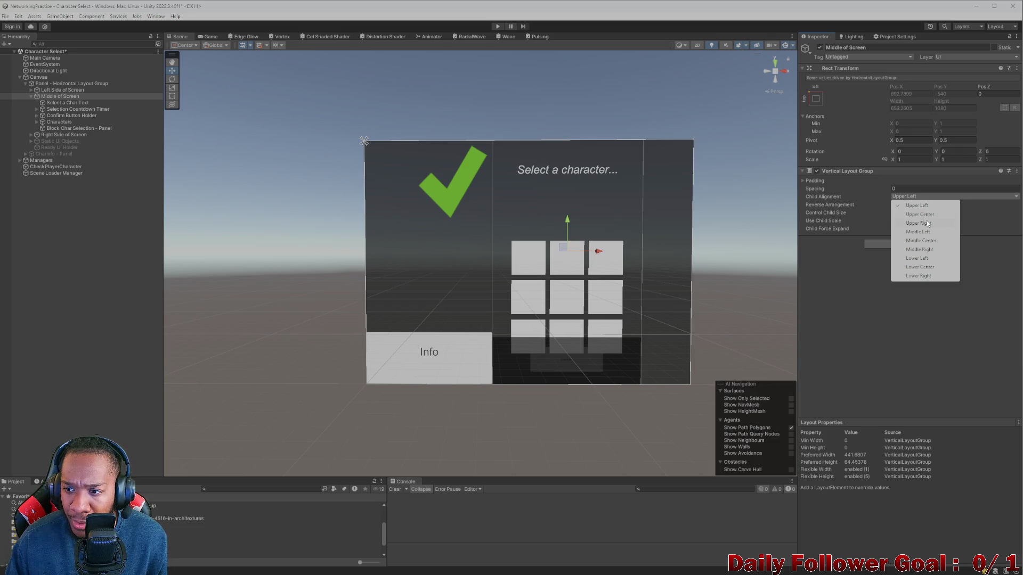
left_click(937, 241)
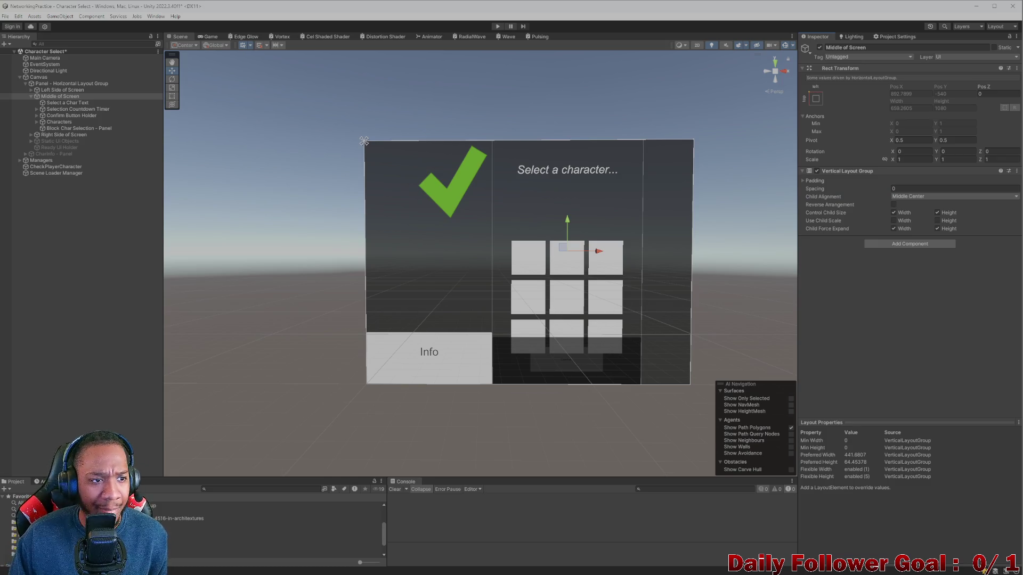
left_click(31, 96)
left_click(67, 103)
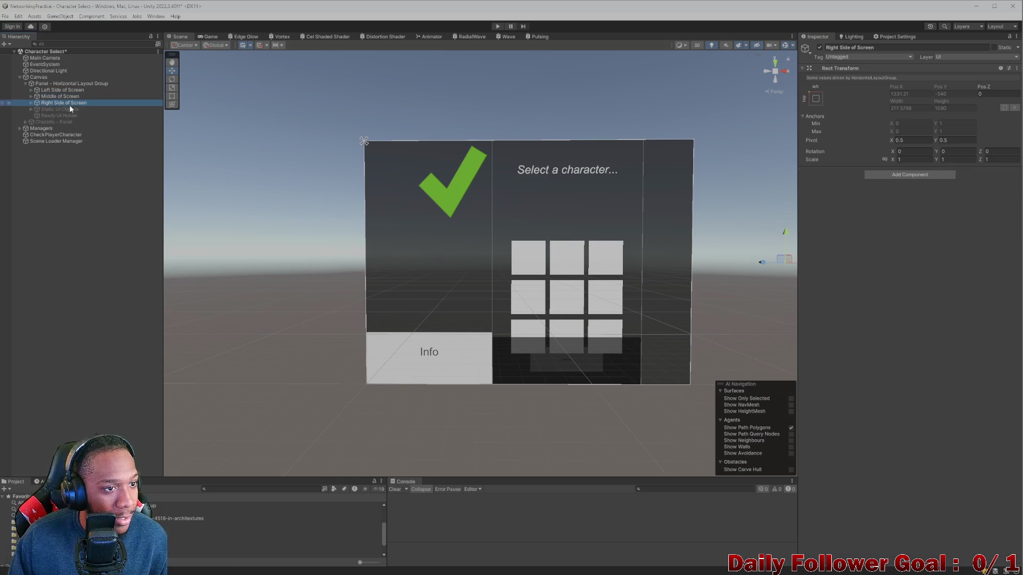
- Give Right Side of Screen a Vertical Layout Group with child width/height control and Middle Center alignment
left_click(897, 173)
left_click(907, 206)
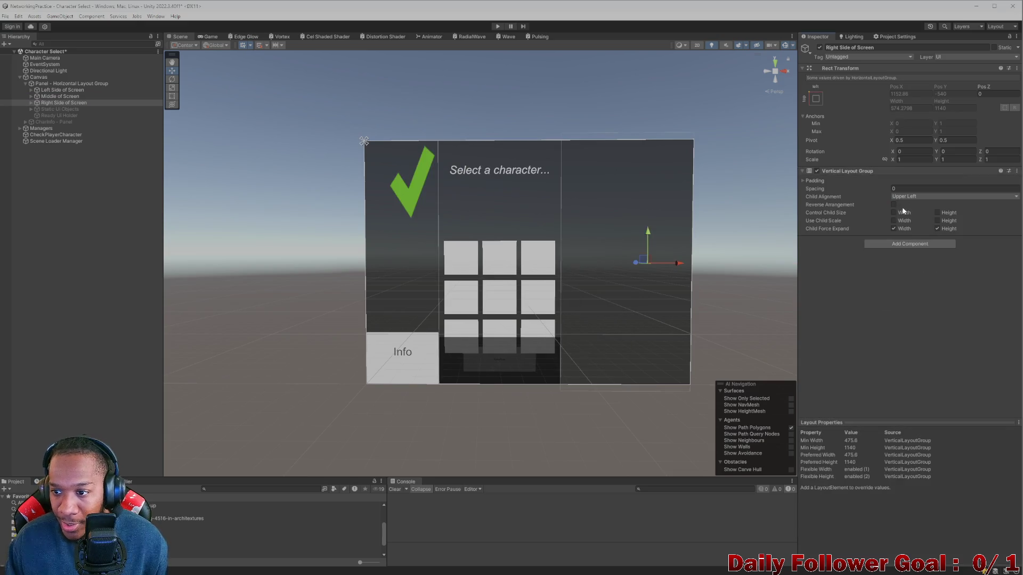
left_click(894, 212)
left_click(937, 213)
left_click(912, 196)
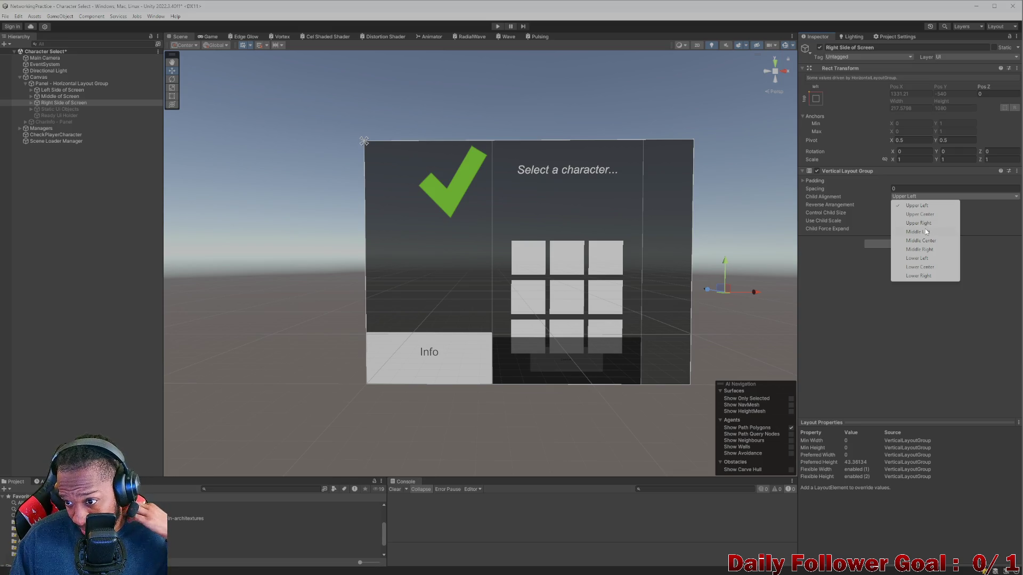
left_click(930, 241)
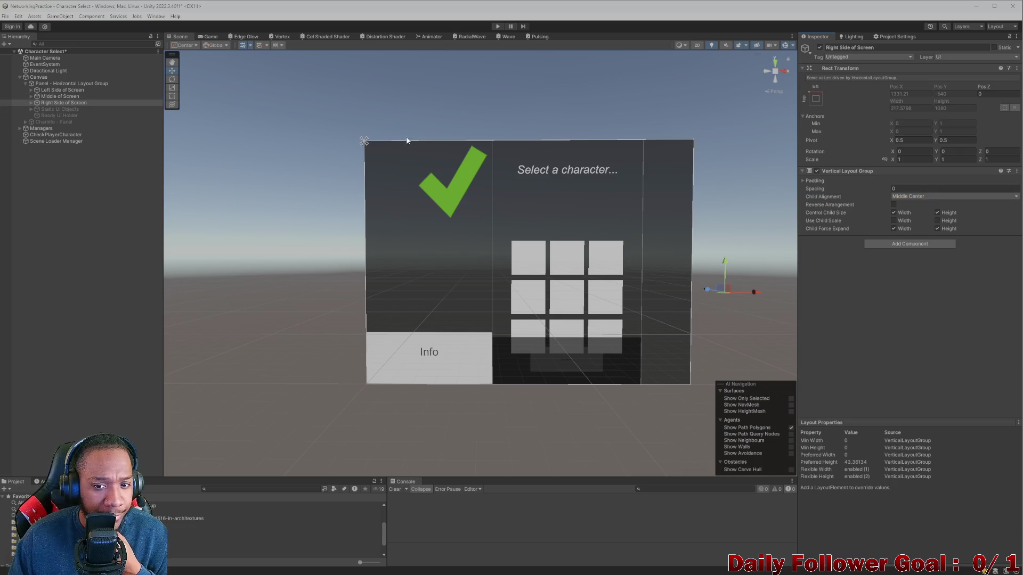
left_click(30, 97)
left_click(69, 103)
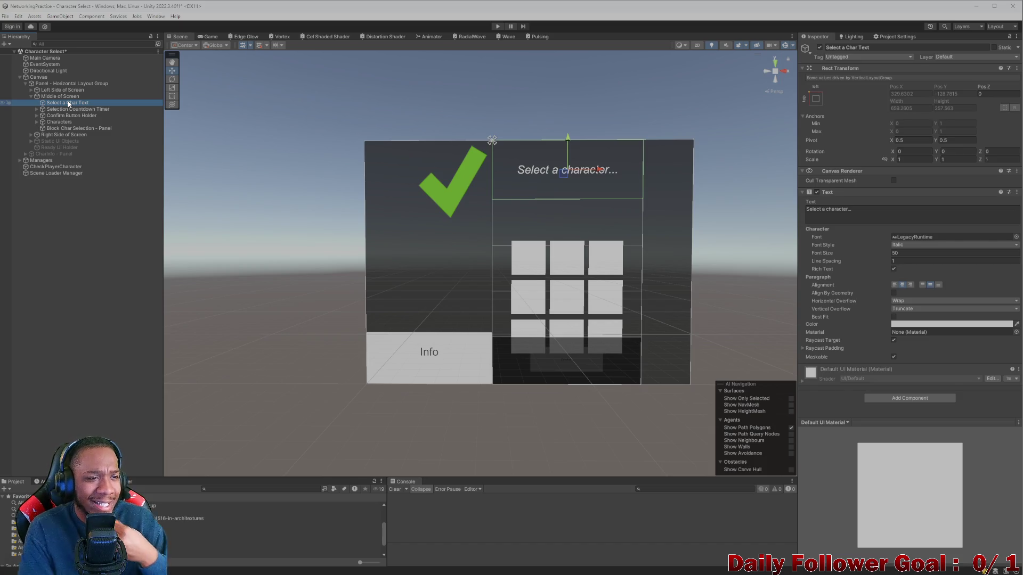
- Move the Selection Countdown Timer above the Select a Char Text
left_click(37, 109)
left_click(54, 116)
left_click(38, 109)
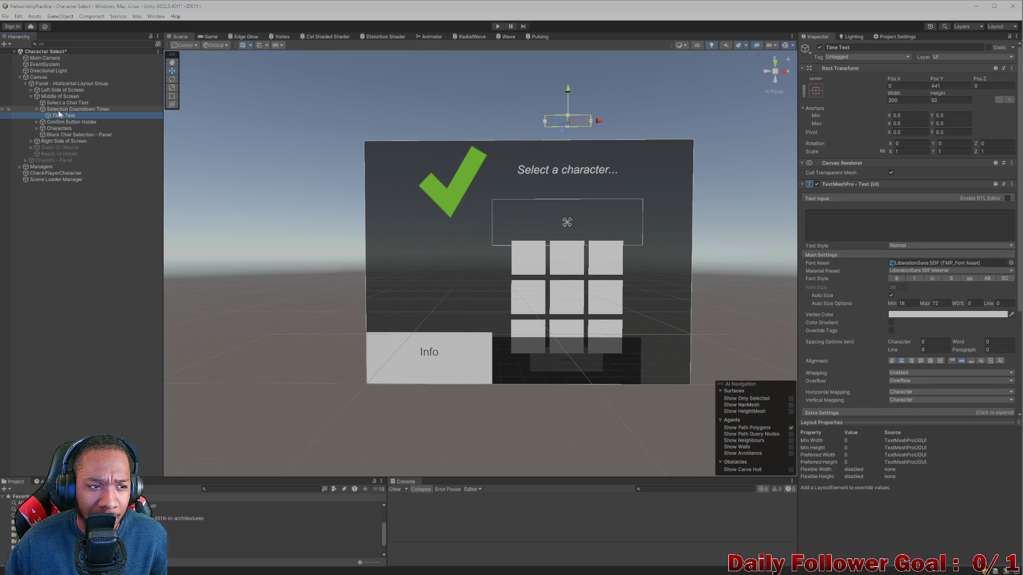
left_click(37, 109)
left_click_drag(64, 107, 60, 100)
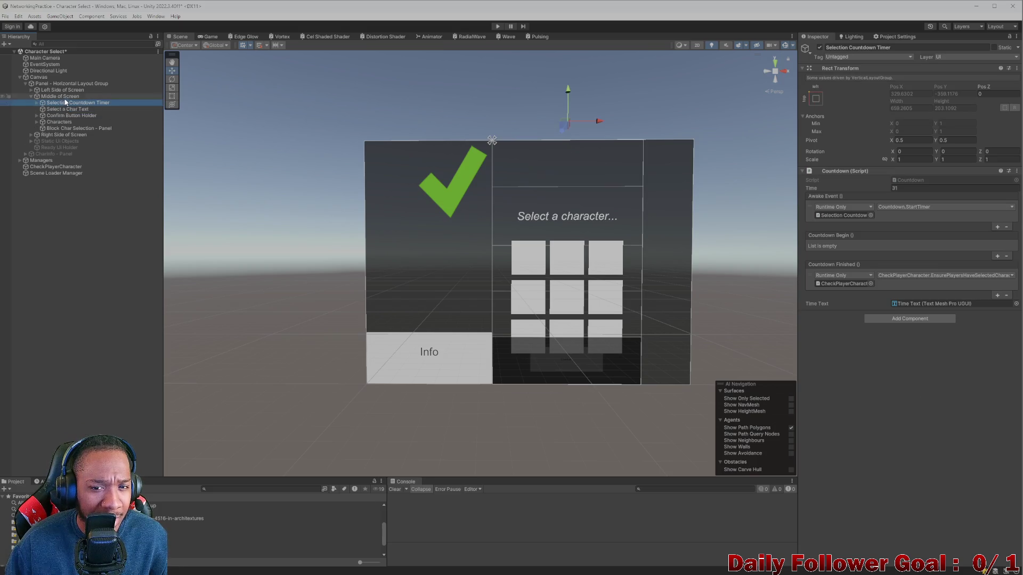
left_click(37, 103)
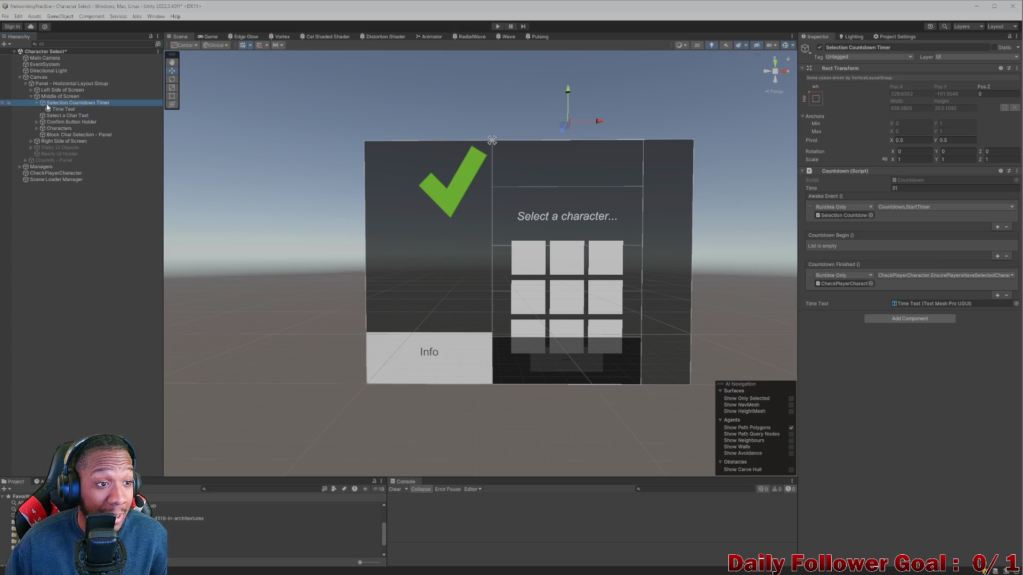
left_click(61, 109)
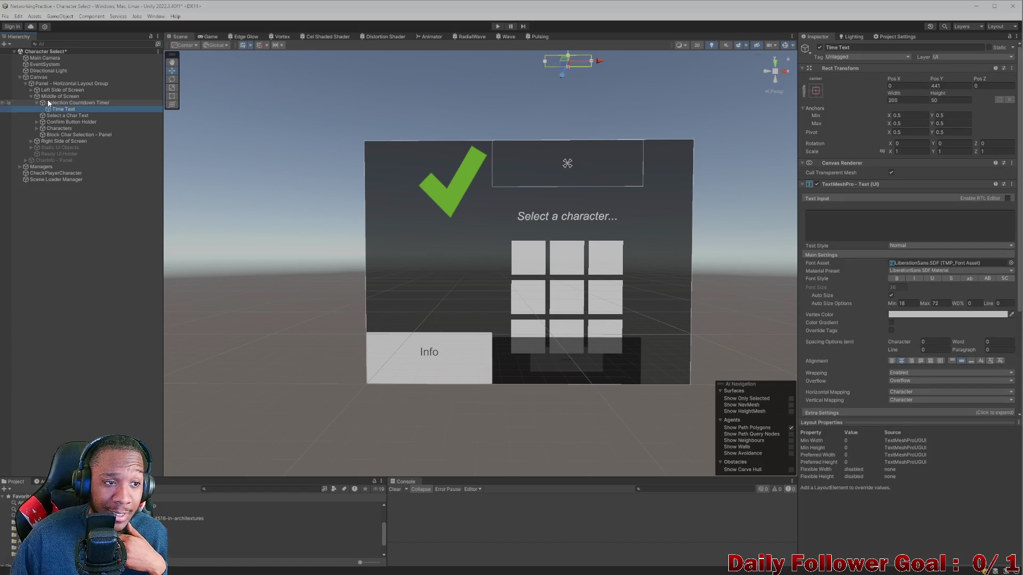
left_click(37, 103)
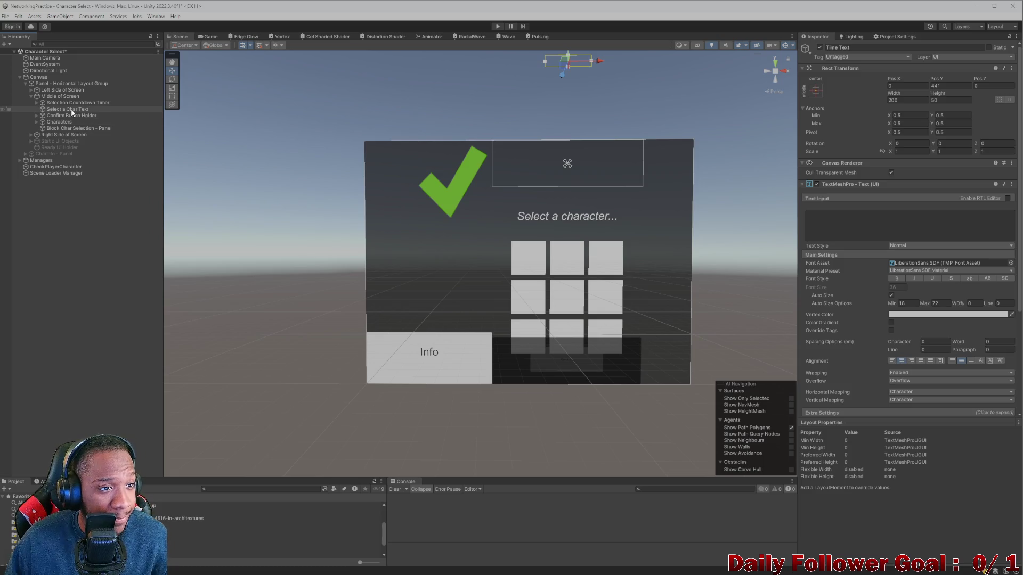
- Inspect Select a Char Text, Confirm Button Holder and its confirm Button
left_click(67, 109)
left_click(66, 102)
left_click(68, 109)
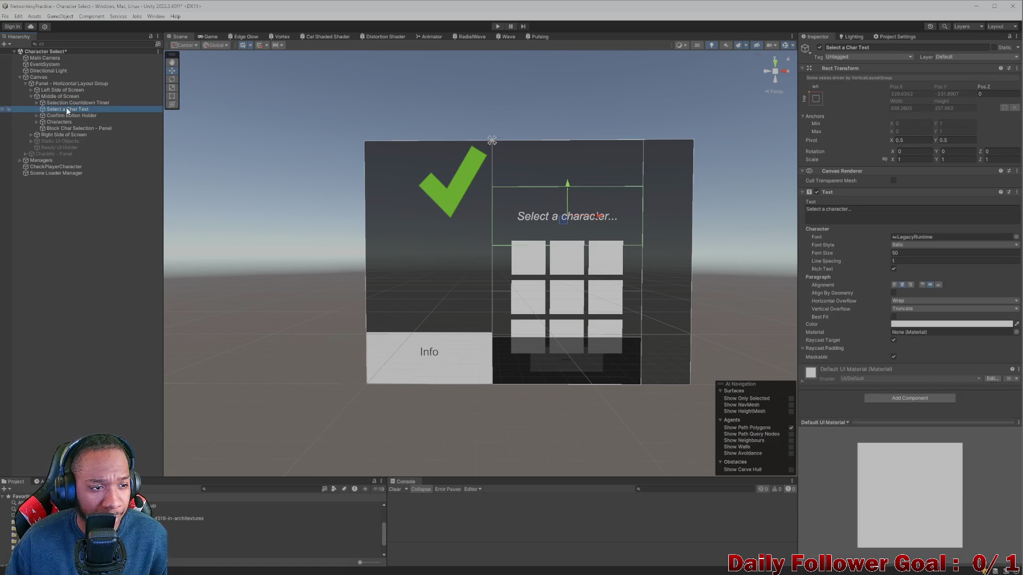
left_click(67, 116)
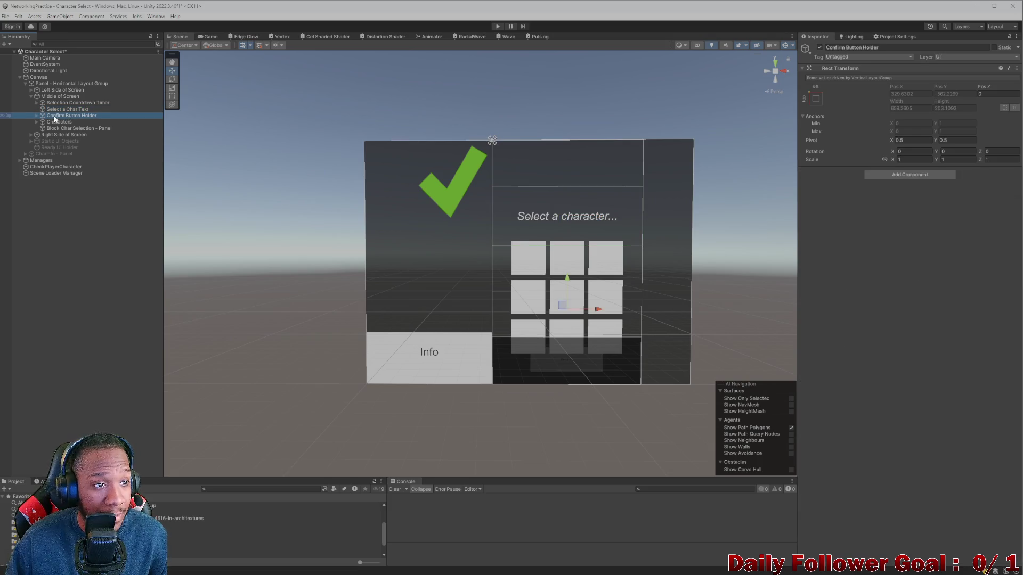
left_click(37, 116)
left_click(43, 122)
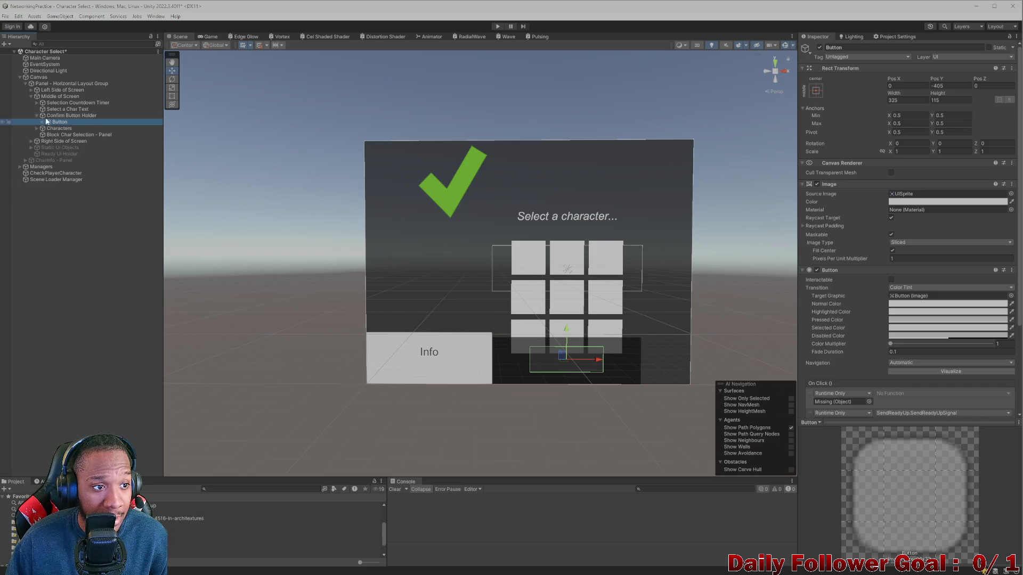
left_click(54, 116)
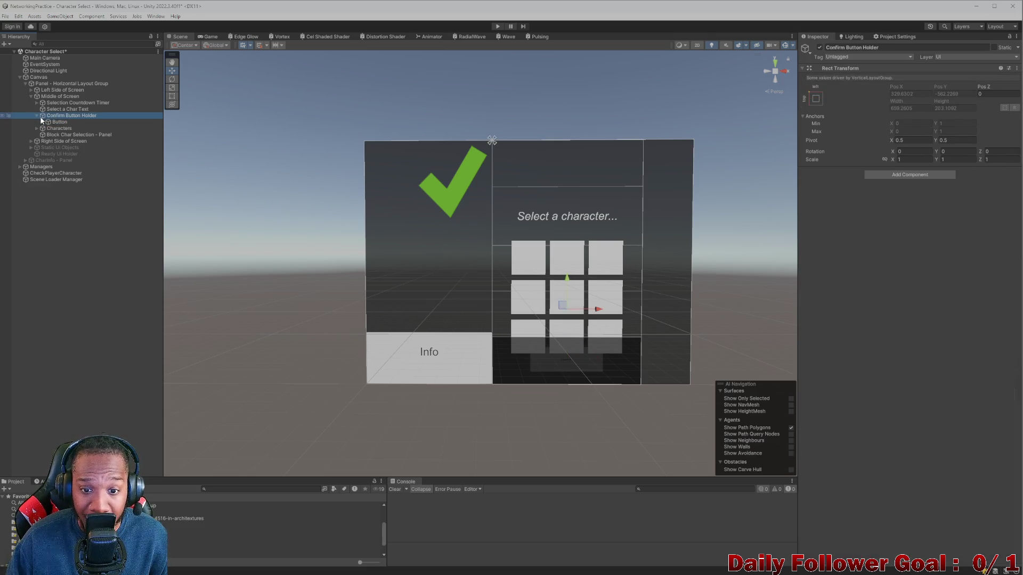
- Drag Characters above Confirm Button Holder under Middle of Screen
left_click(36, 115)
left_click(55, 122)
left_click(37, 116)
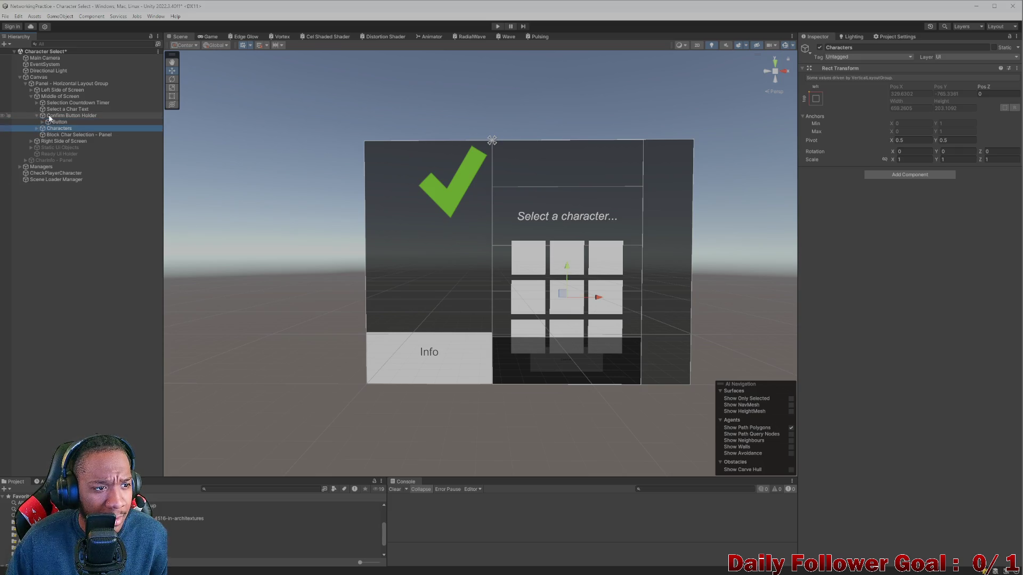
left_click(57, 122)
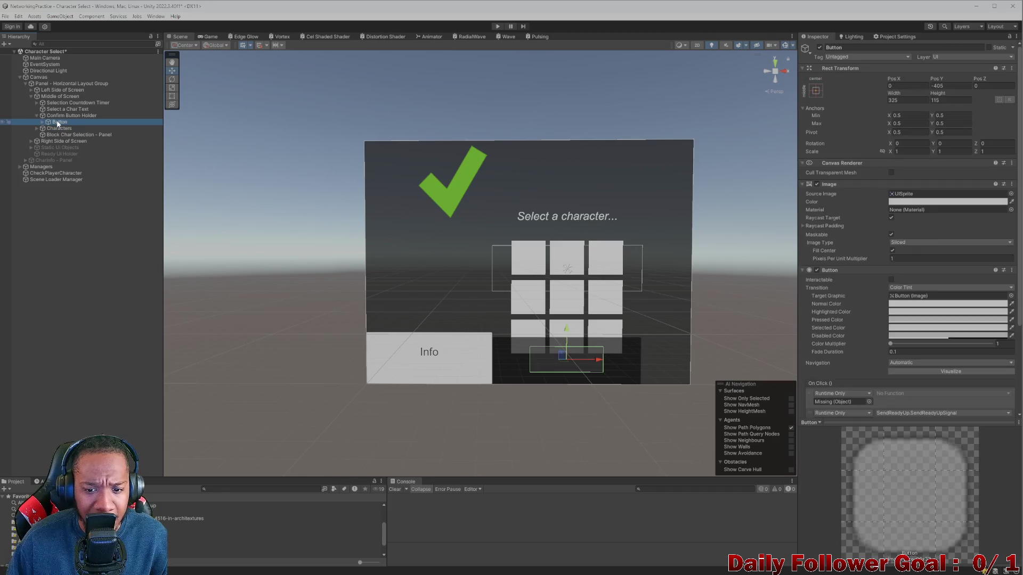
key("Up")
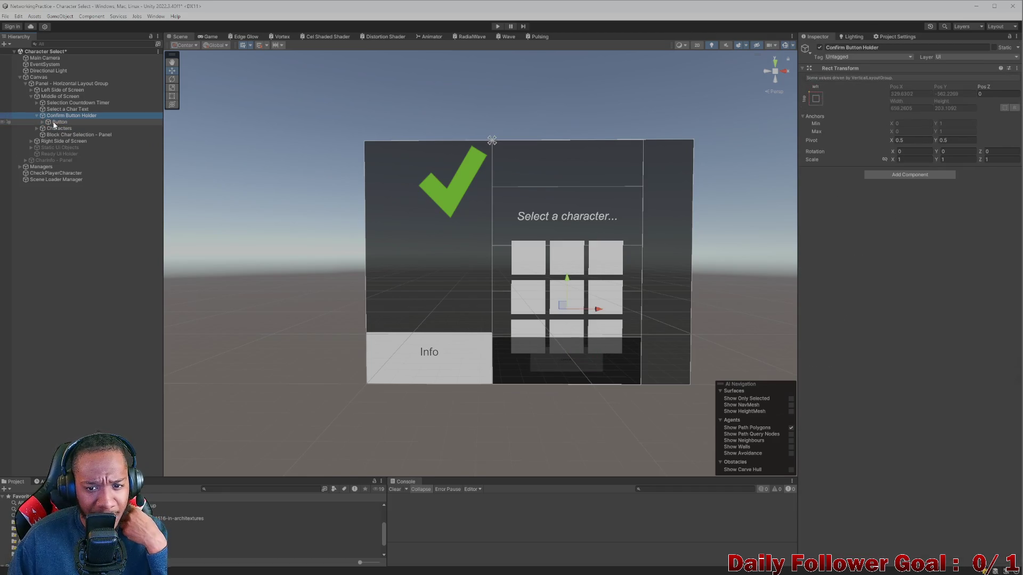
left_click(36, 114)
left_click_drag(54, 122, 54, 115)
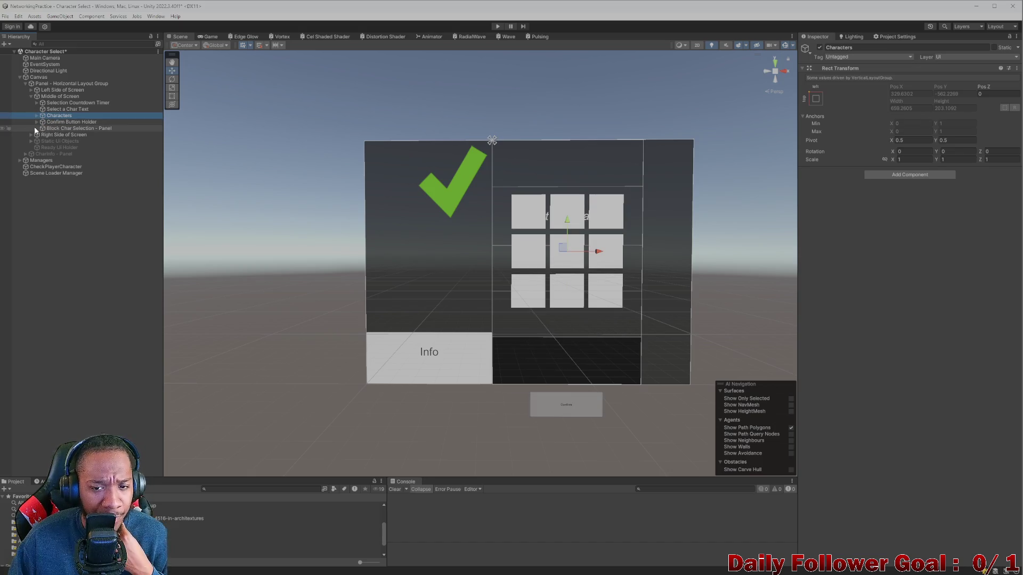
left_click(37, 115)
left_click(63, 122)
left_click(63, 134)
left_click(66, 141)
left_click(75, 154)
left_click(83, 161)
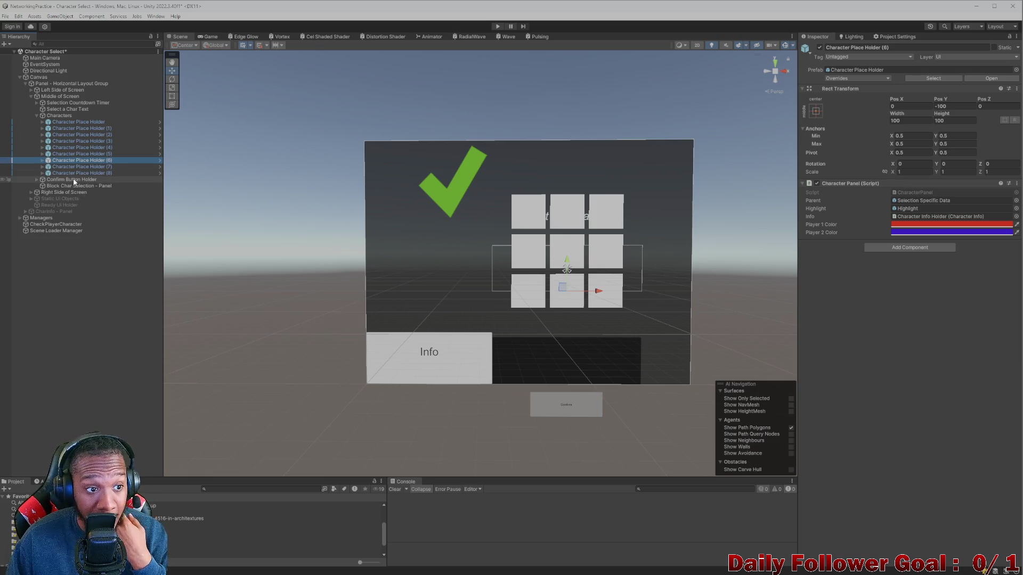
left_click(75, 168)
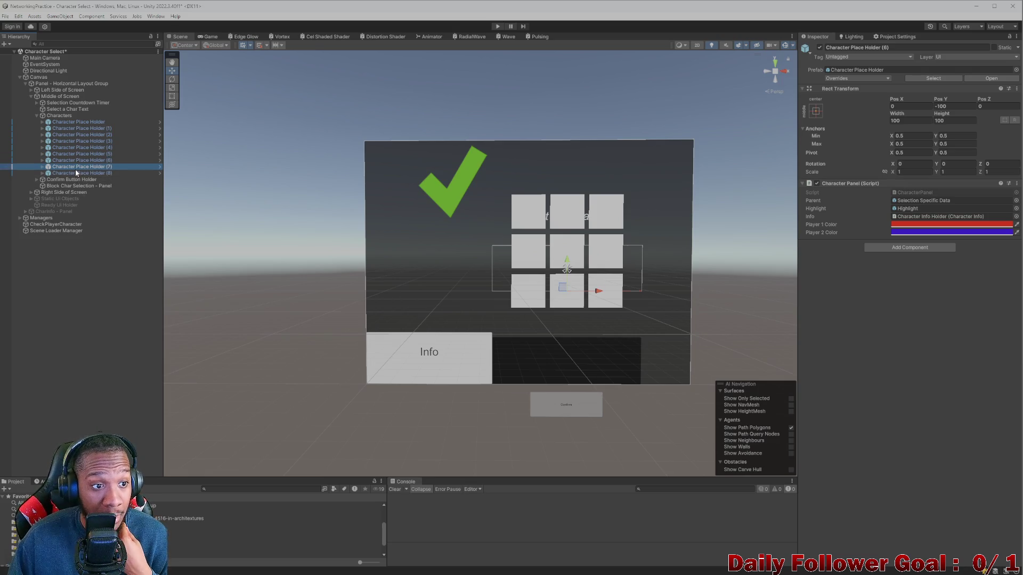
left_click(51, 116)
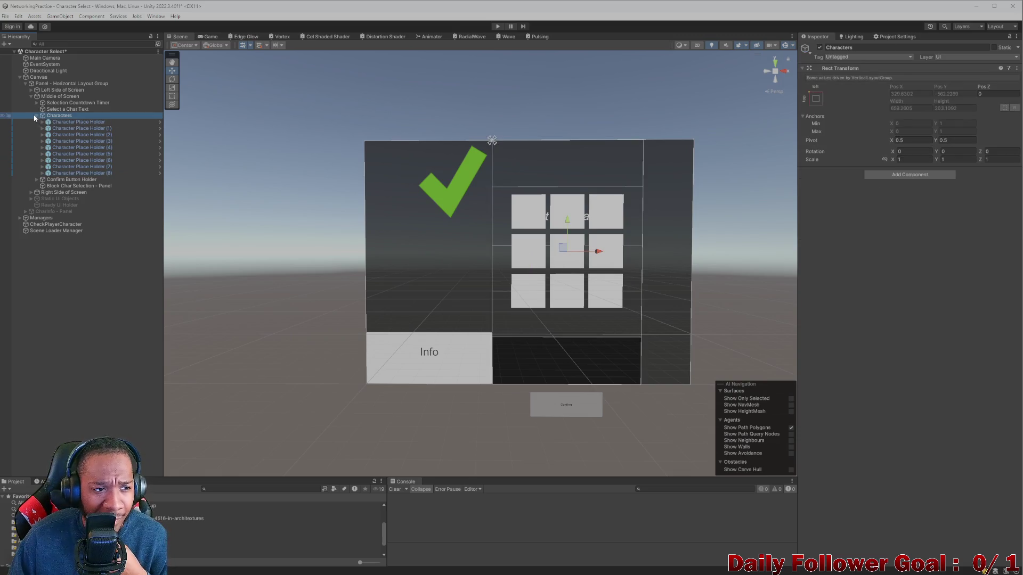
left_click(35, 116)
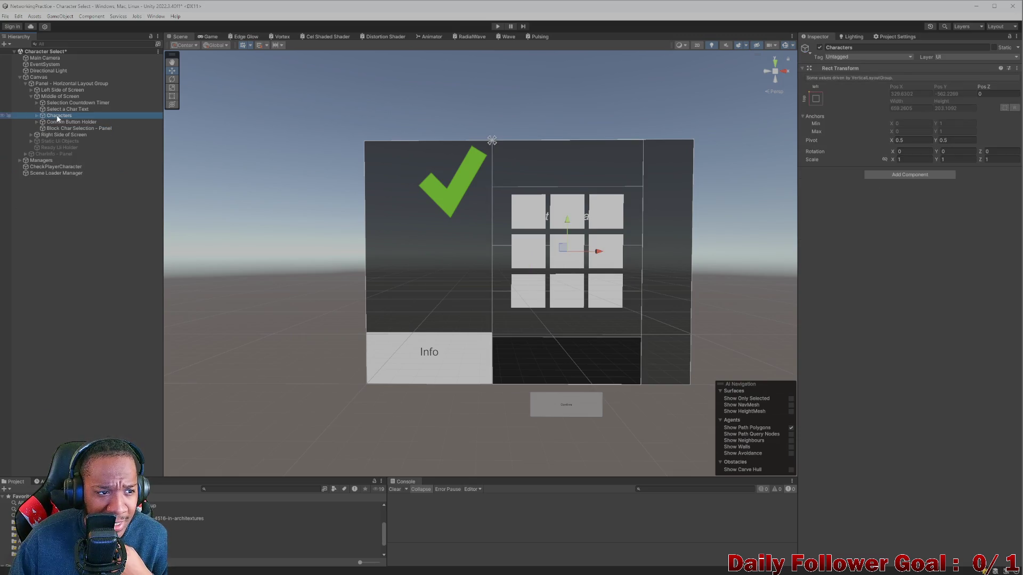
left_click(64, 109)
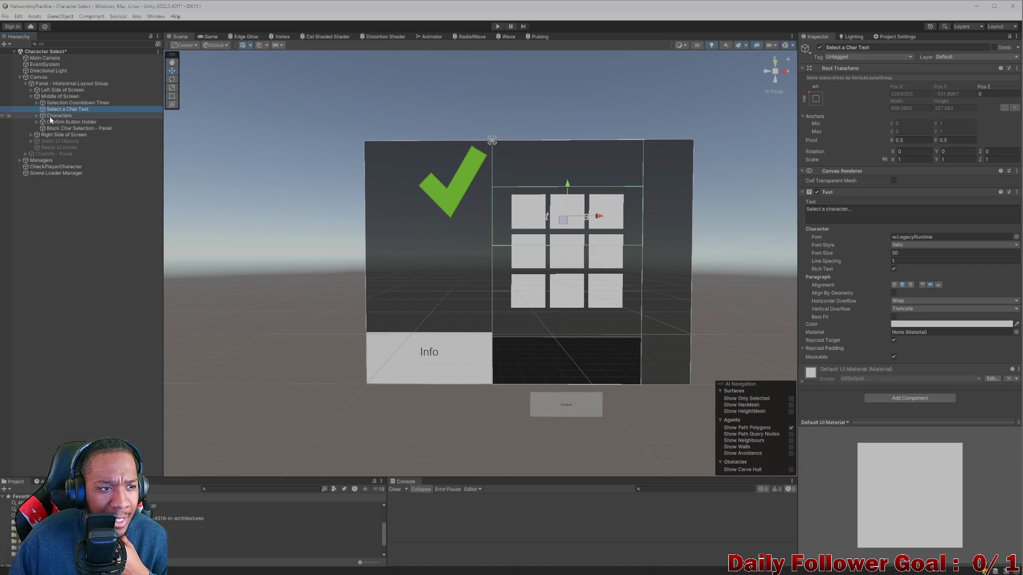
left_click(52, 117)
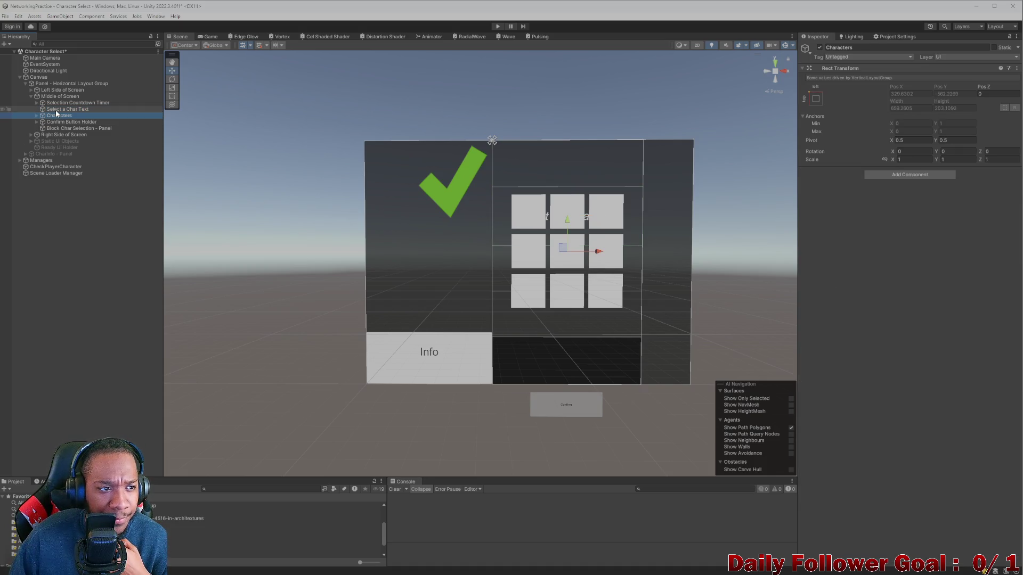
left_click(72, 109)
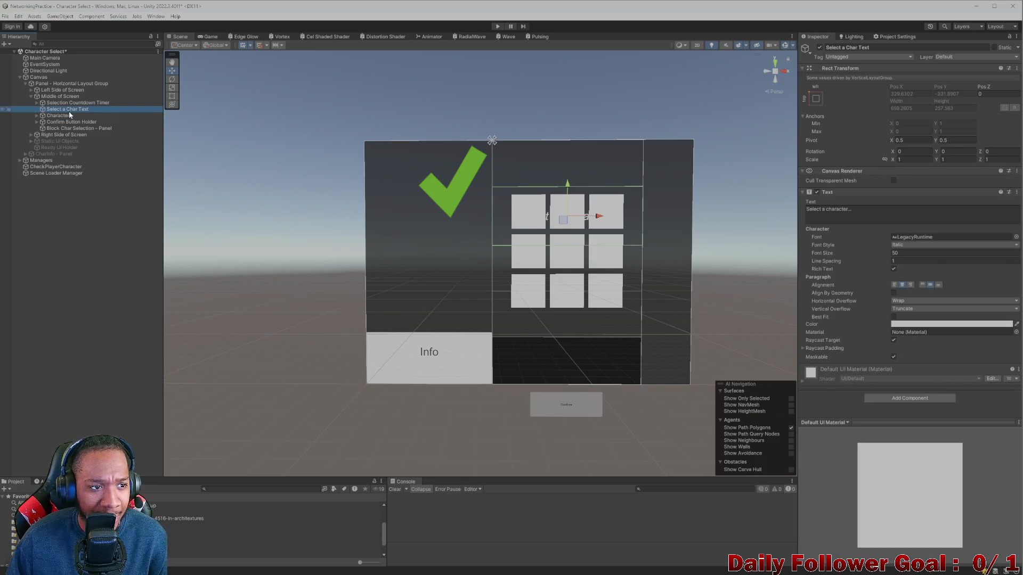
left_click(50, 116)
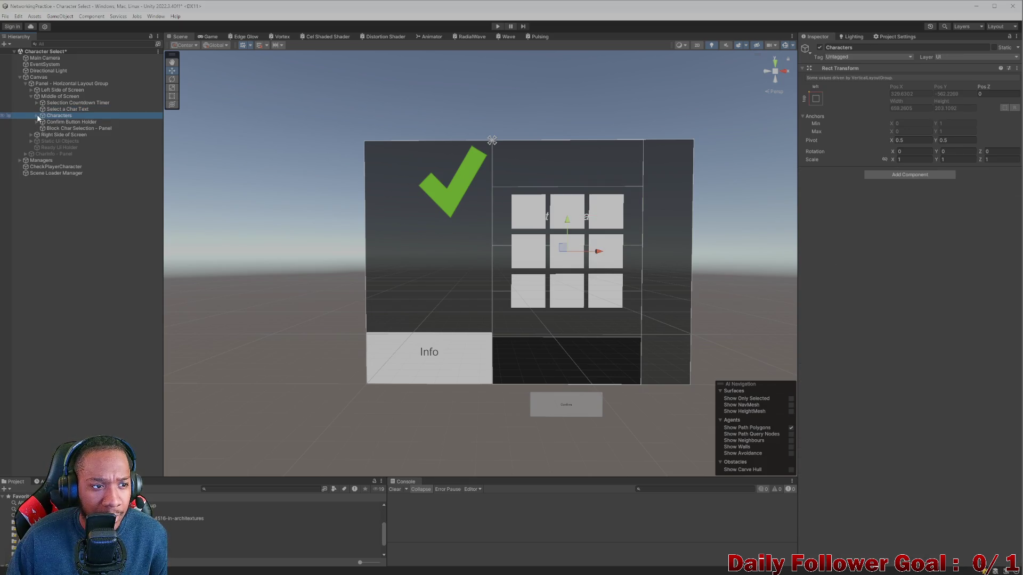
left_click(37, 116)
left_click(35, 115)
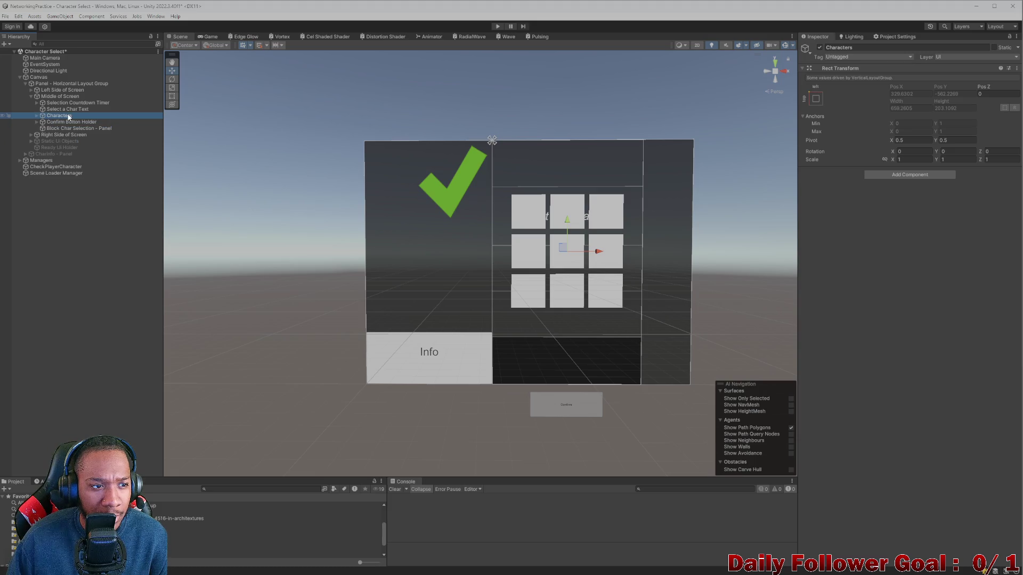
- Add a Layout Element to Characters with Flexible Width and Flexible Height ticked
left_click(879, 174)
type("layout")
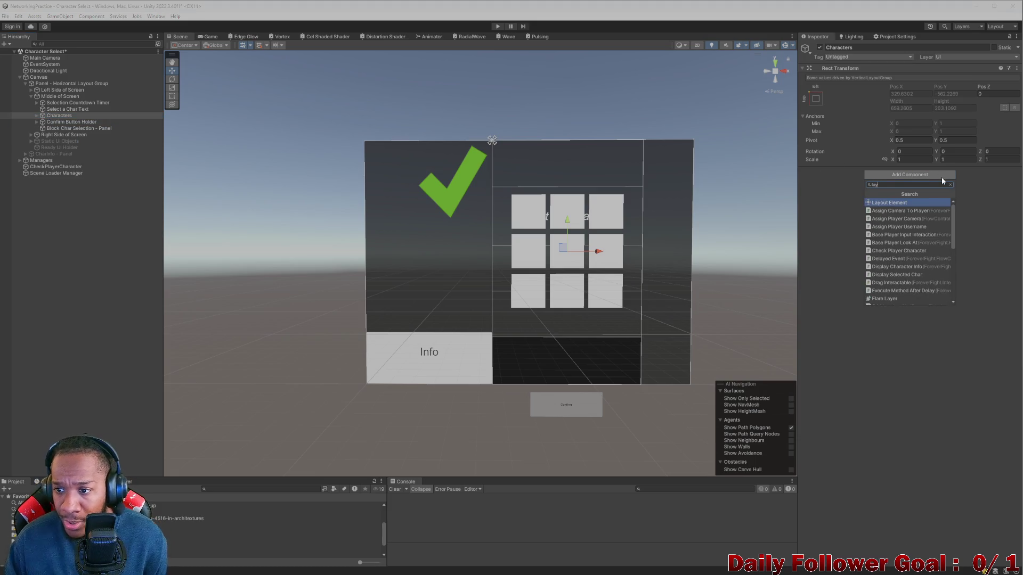
left_click(886, 203)
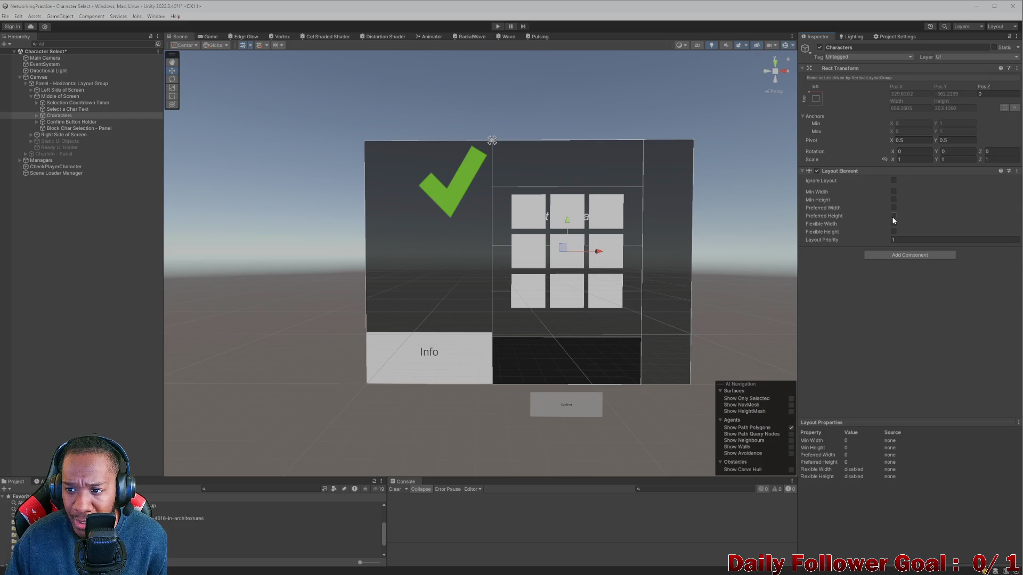
left_click(894, 231)
left_click(894, 223)
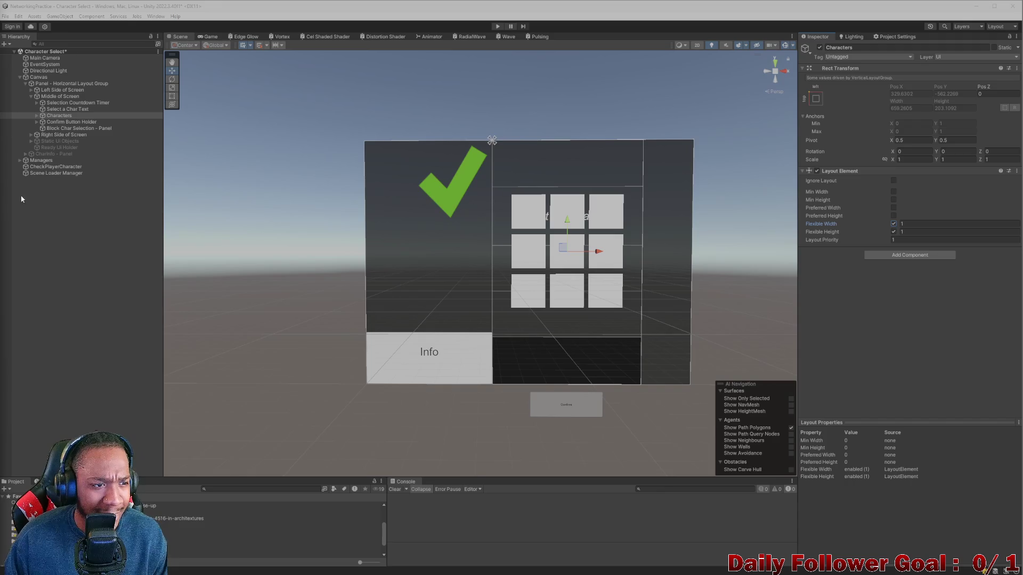
left_click(36, 115)
- Review the placeholders, Select a Char Text and Characters' new Layout Element
left_click(24, 122)
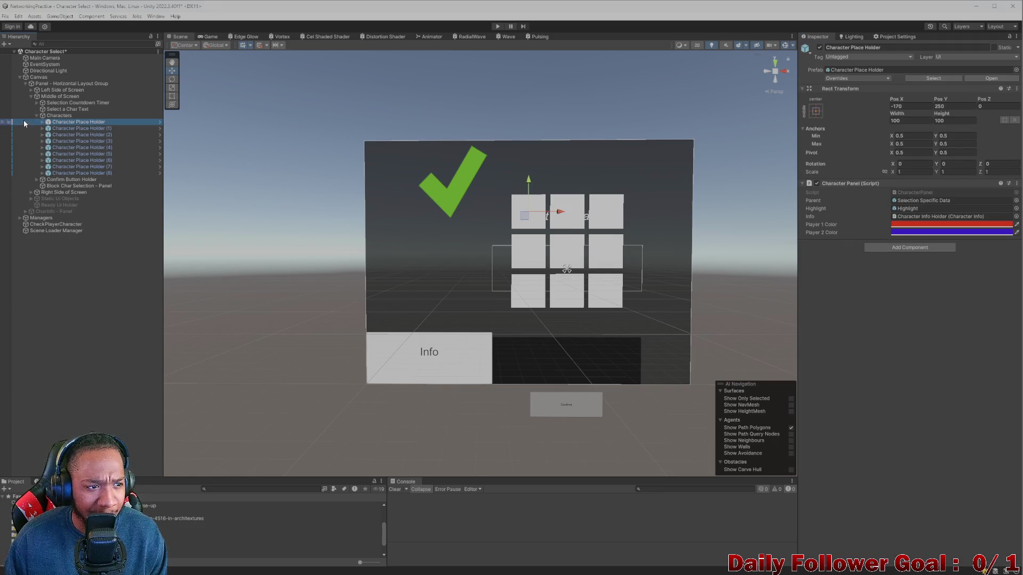
left_click(36, 115)
left_click(54, 116)
left_click(61, 109)
left_click(60, 116)
left_click(62, 109)
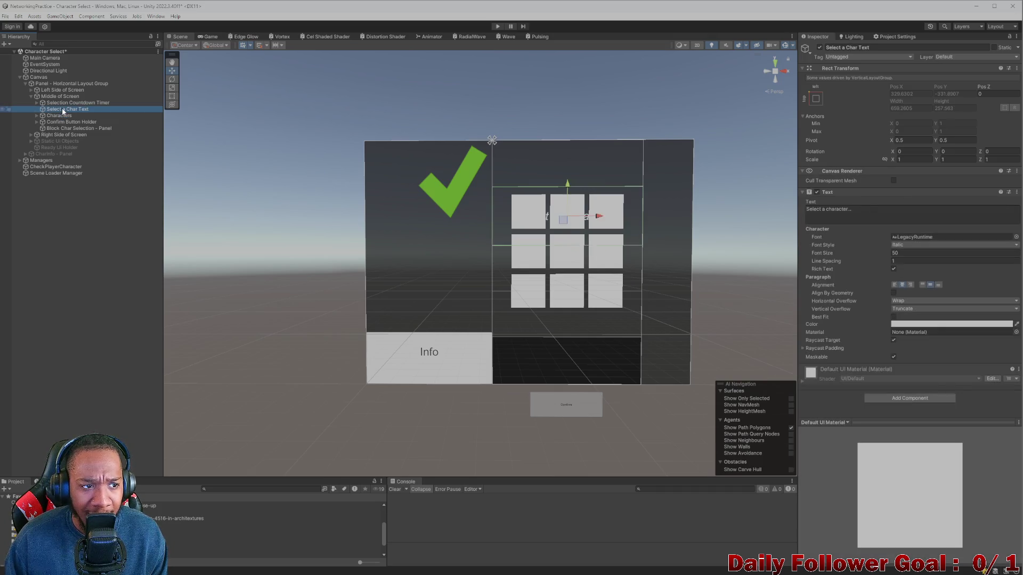
left_click(59, 114)
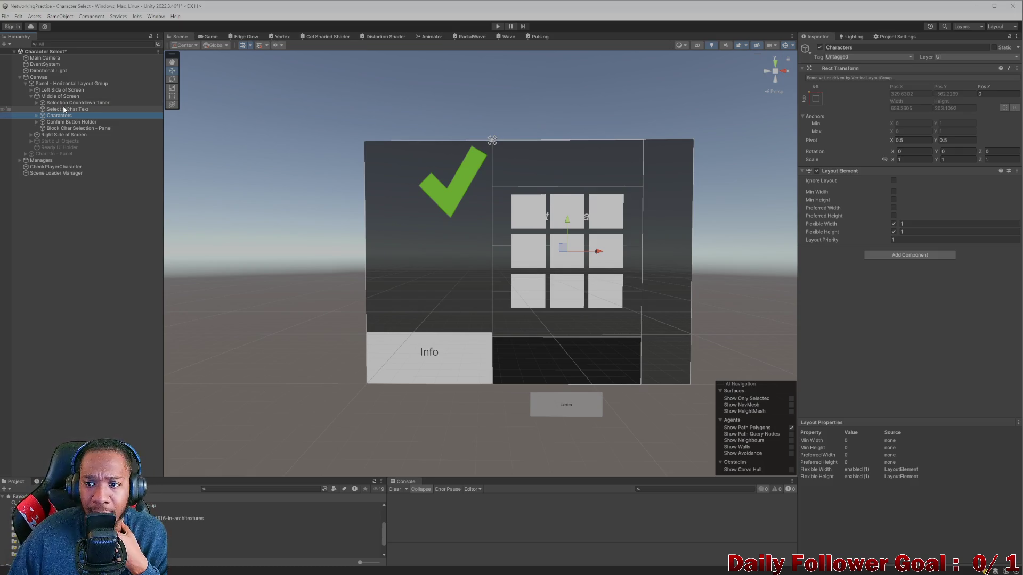
left_click(57, 111)
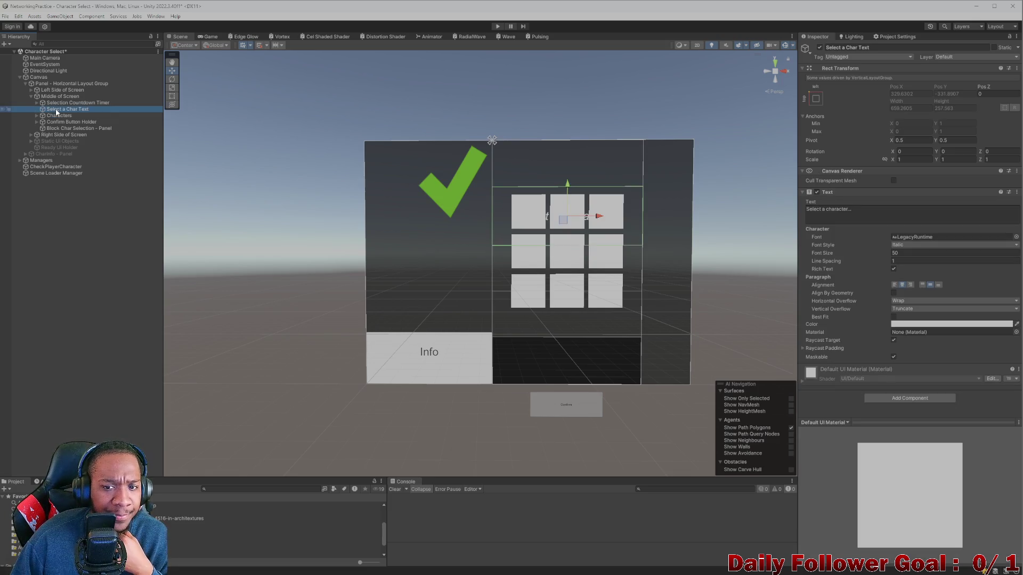
left_click(54, 117)
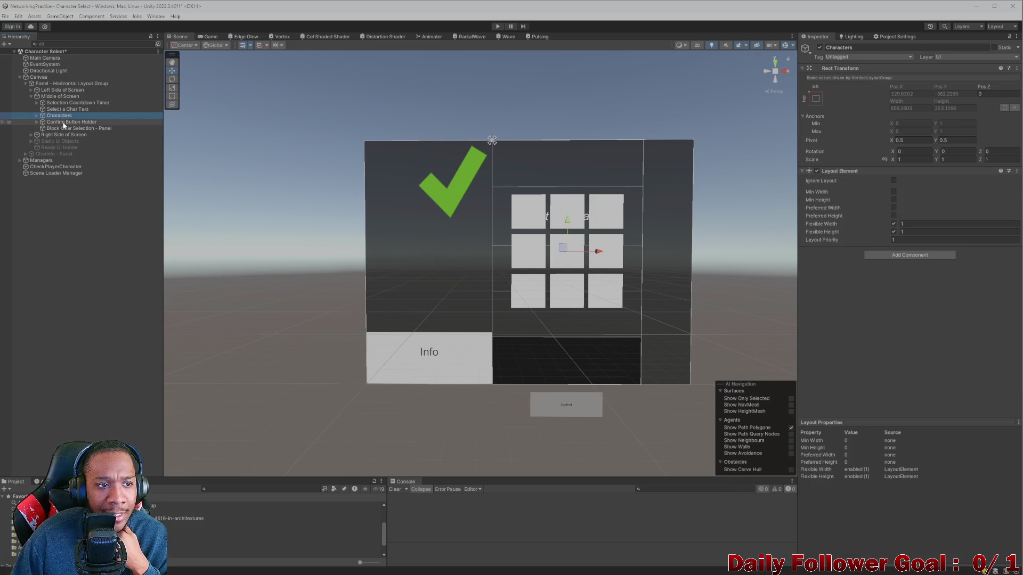
- Inspect Confirm Button Holder, the Block Char Selection panel and Middle of Screen, then fold away Characters
left_click(64, 123)
left_click(65, 128)
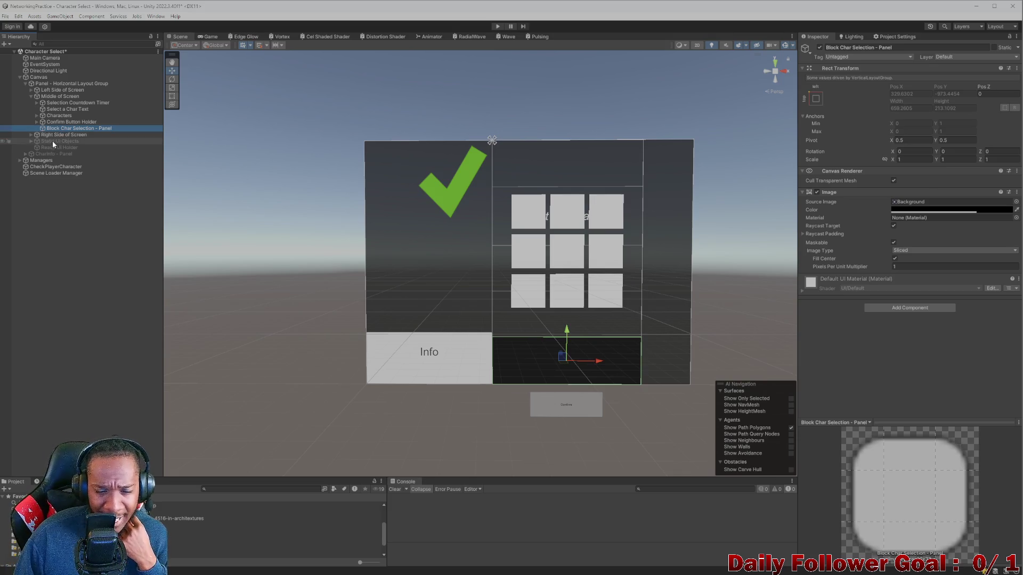
left_click(51, 96)
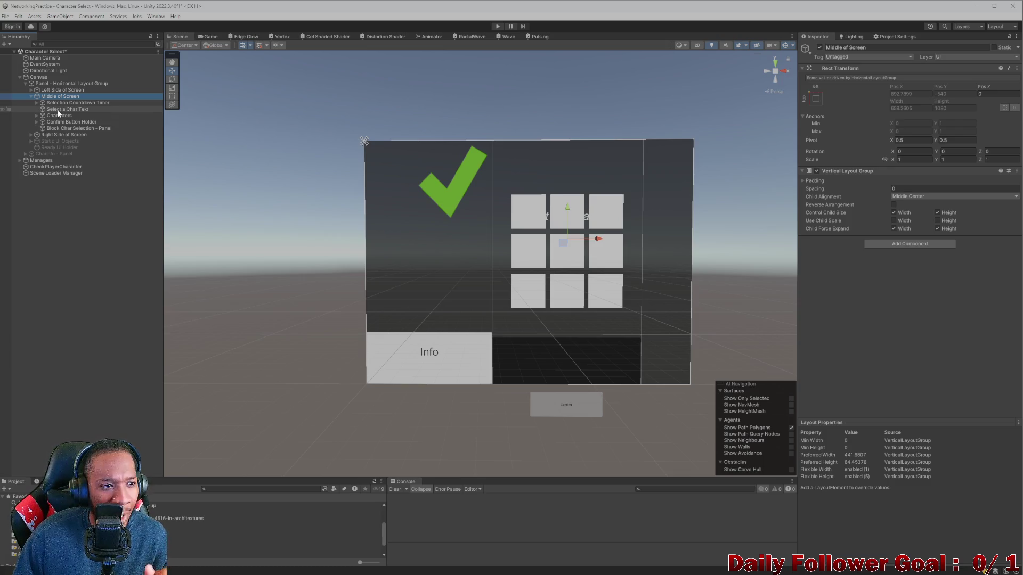
left_click(55, 116)
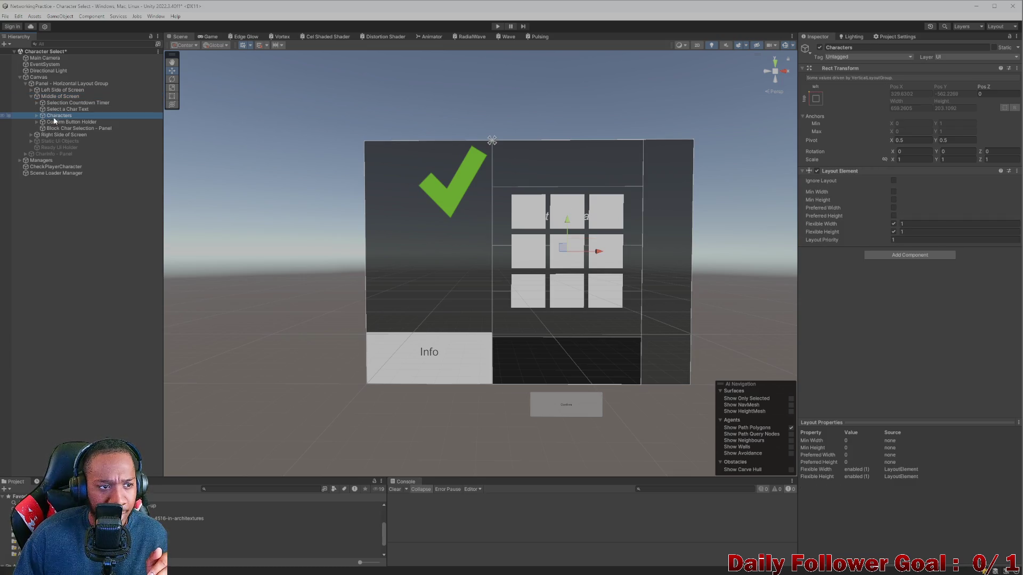
left_click(37, 116)
left_click(37, 116)
left_click(36, 115)
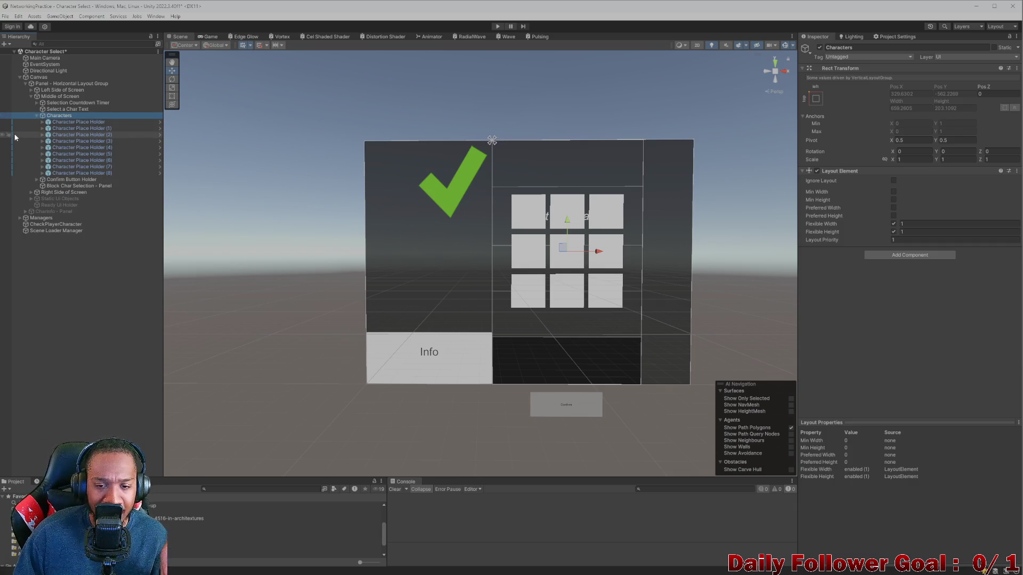
left_click(36, 115)
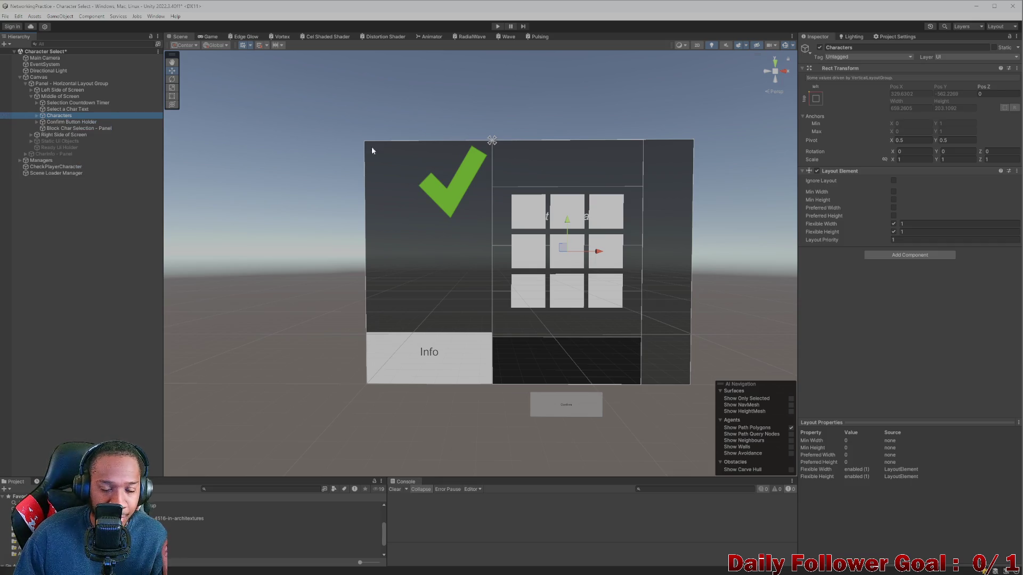
left_click(914, 255)
type("grid")
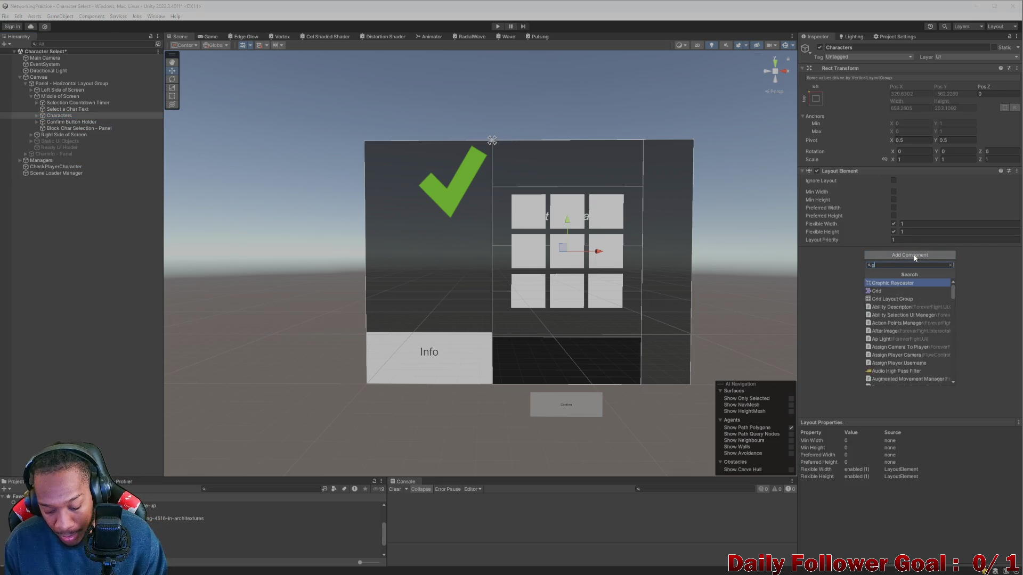
left_click(907, 292)
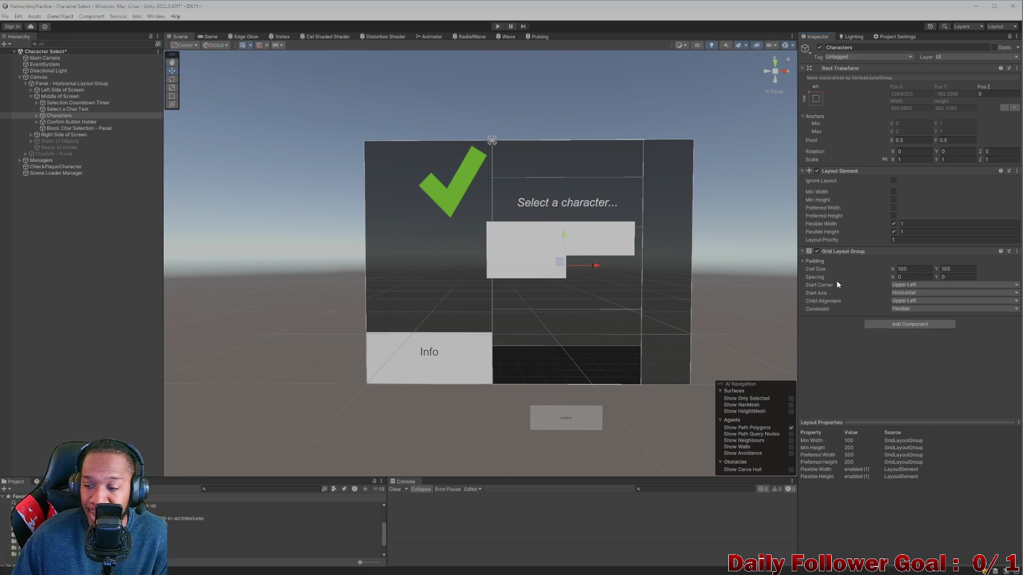
left_click(37, 115)
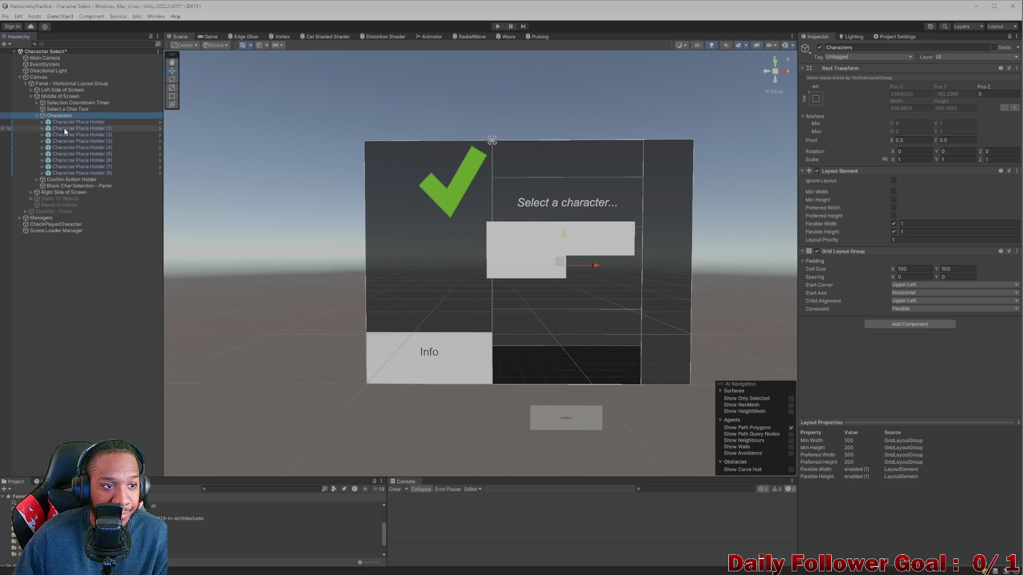
left_click(65, 122)
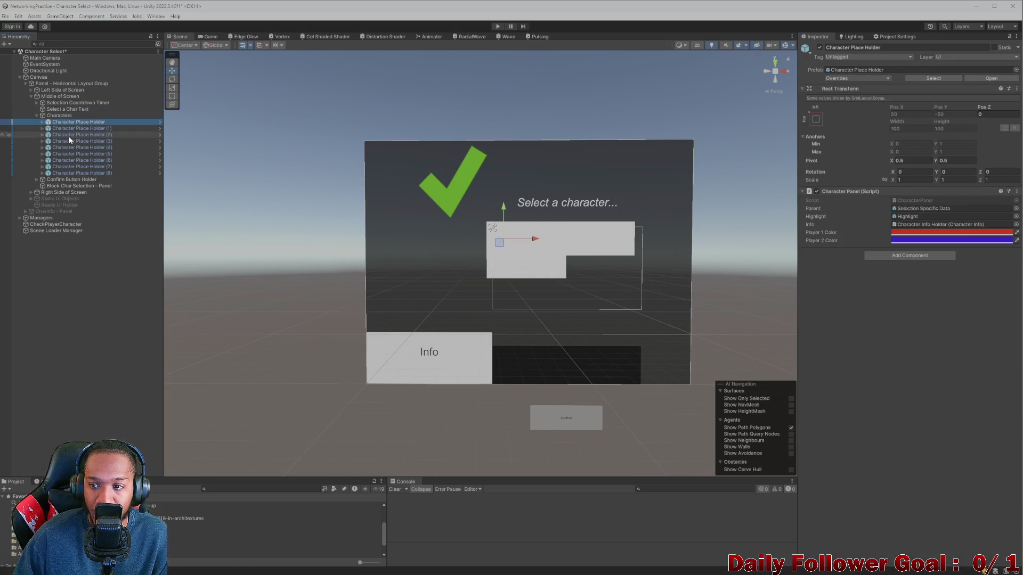
left_click(60, 117)
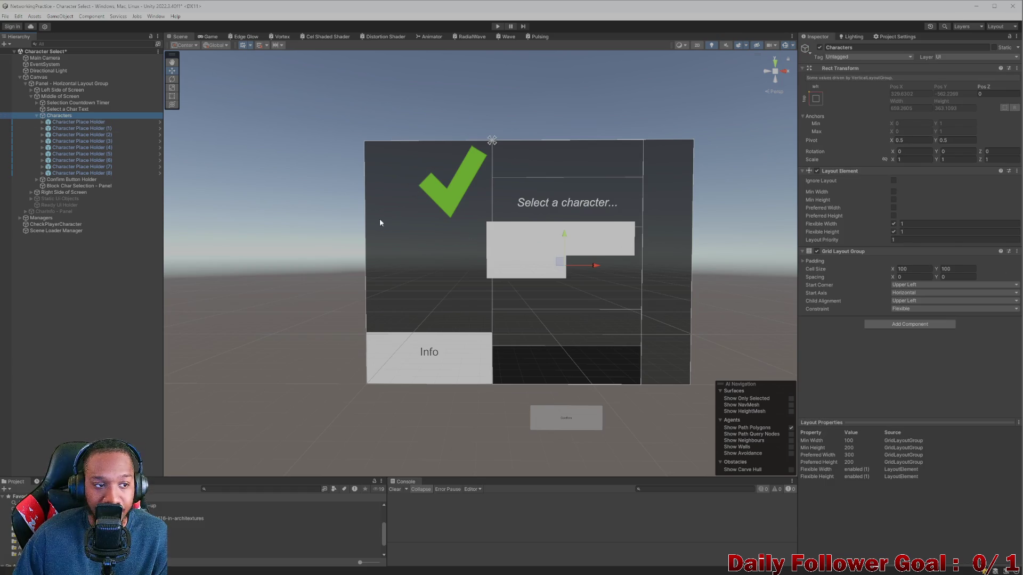
key("Down")
key("Up")
key("Up")
key("Up")
key("Up")
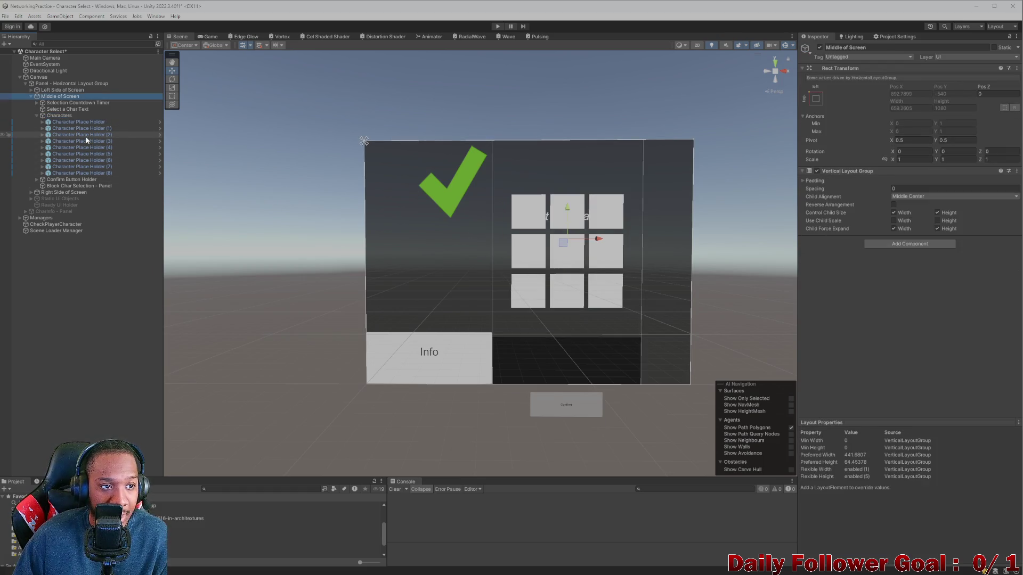
left_click(121, 123)
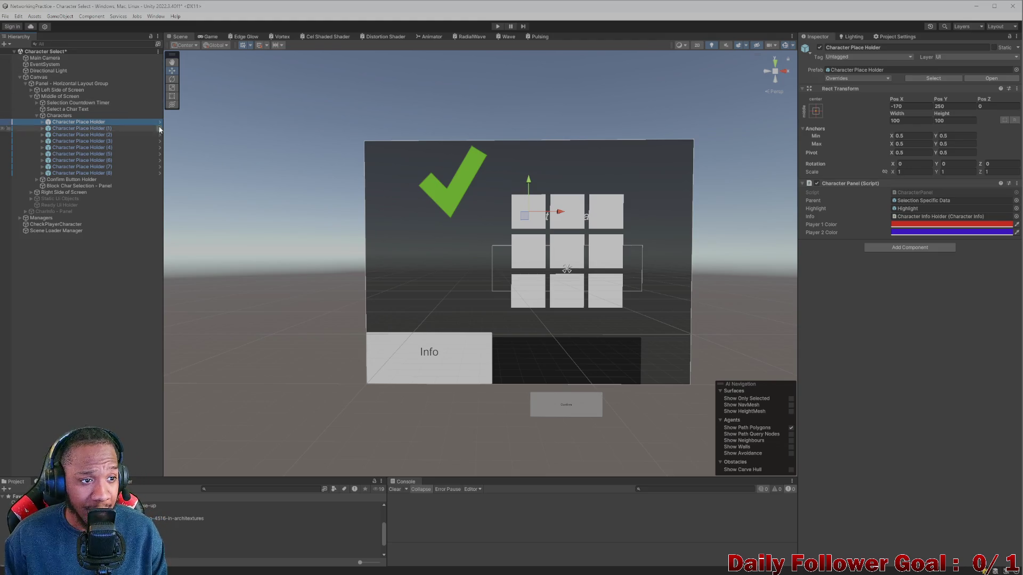
left_click(58, 115)
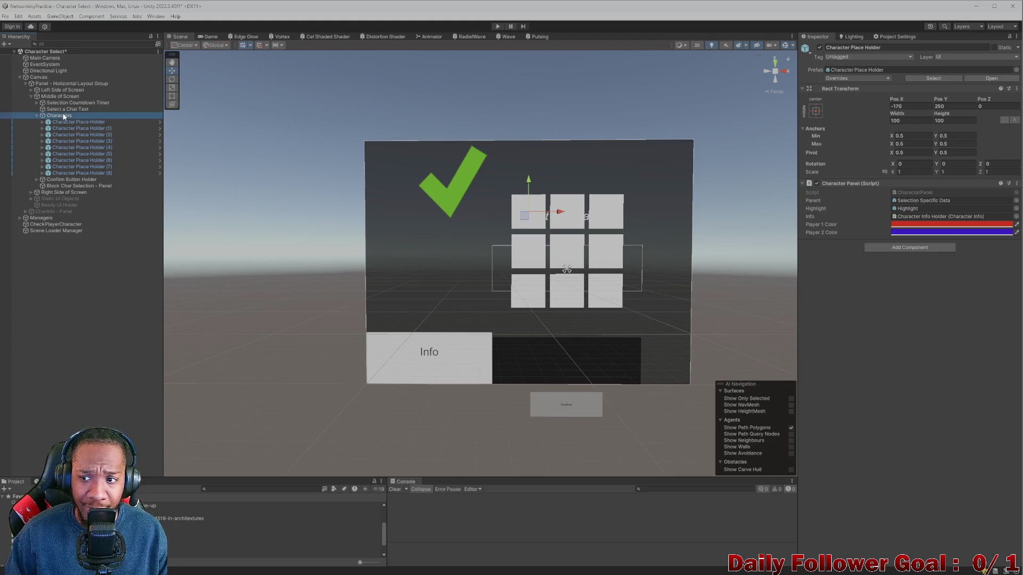
left_click(910, 254)
- Add a Grid Layout Group to Characters with 50 by 50 spacing
type("grid")
left_click(898, 293)
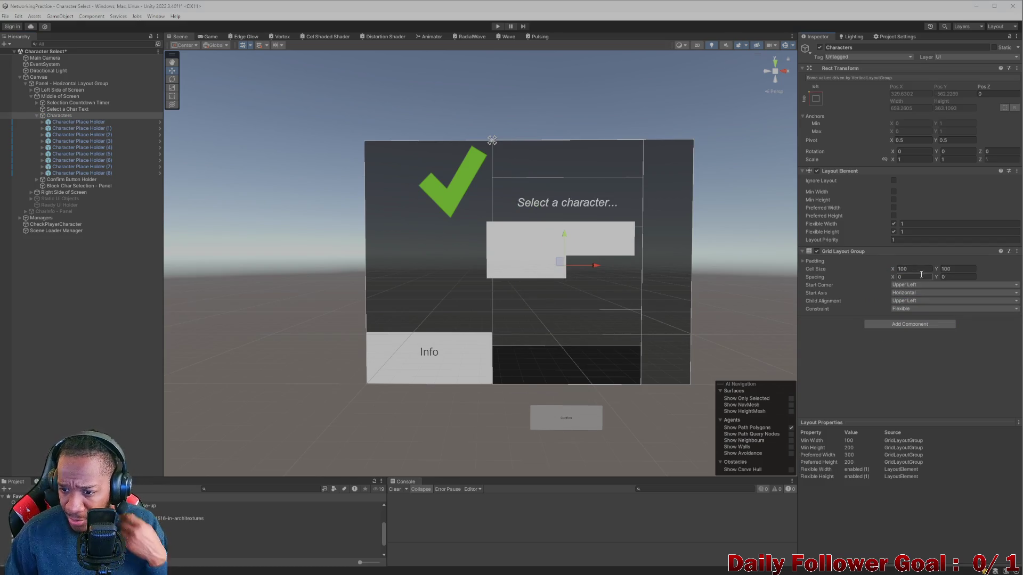
mouse_move(890, 274)
left_mouse_down()
mouse_move(1019, 288)
mouse_move(948, 278)
mouse_move(1010, 277)
left_mouse_up()
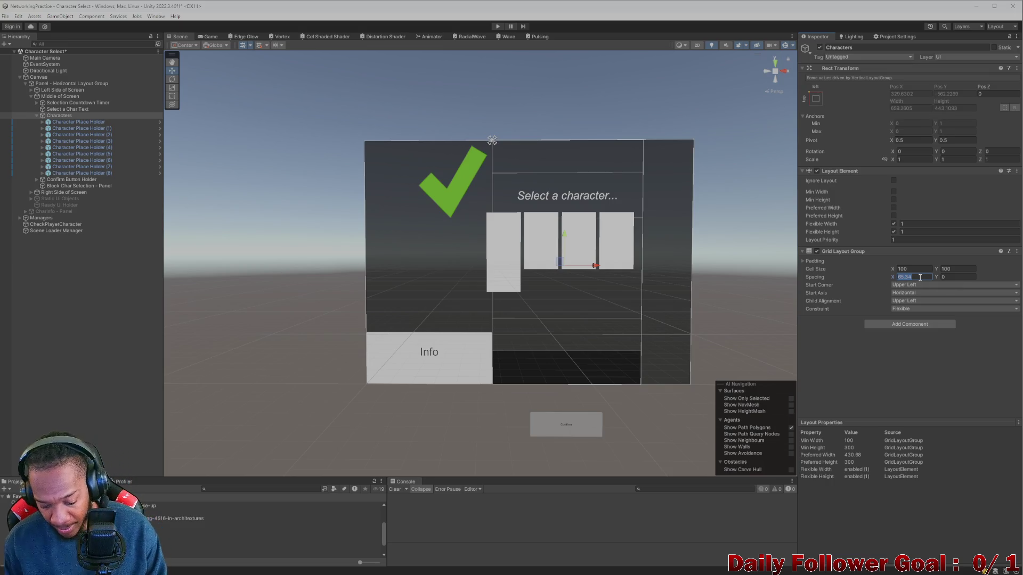
type("50")
left_click(966, 277)
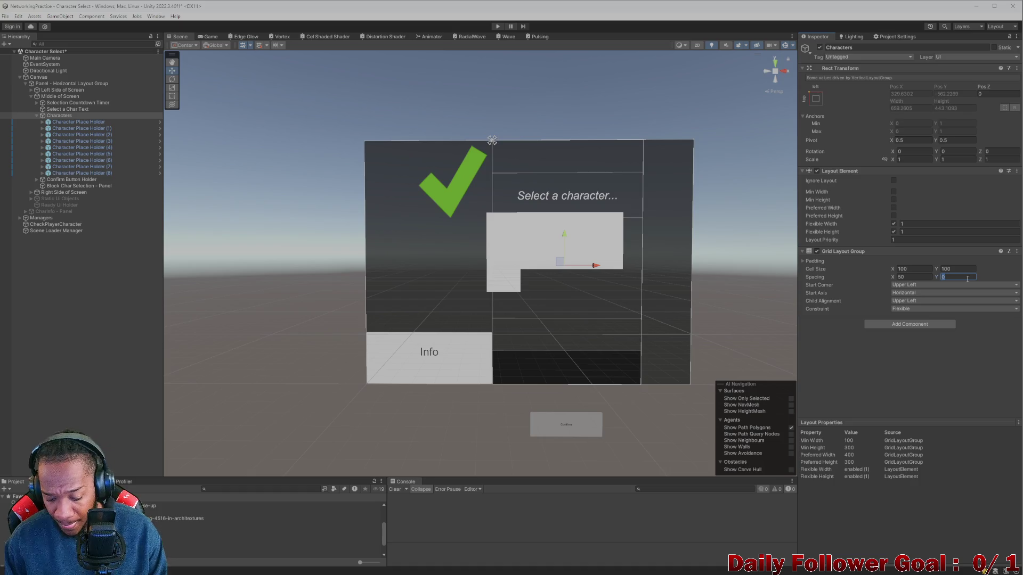
type("50")
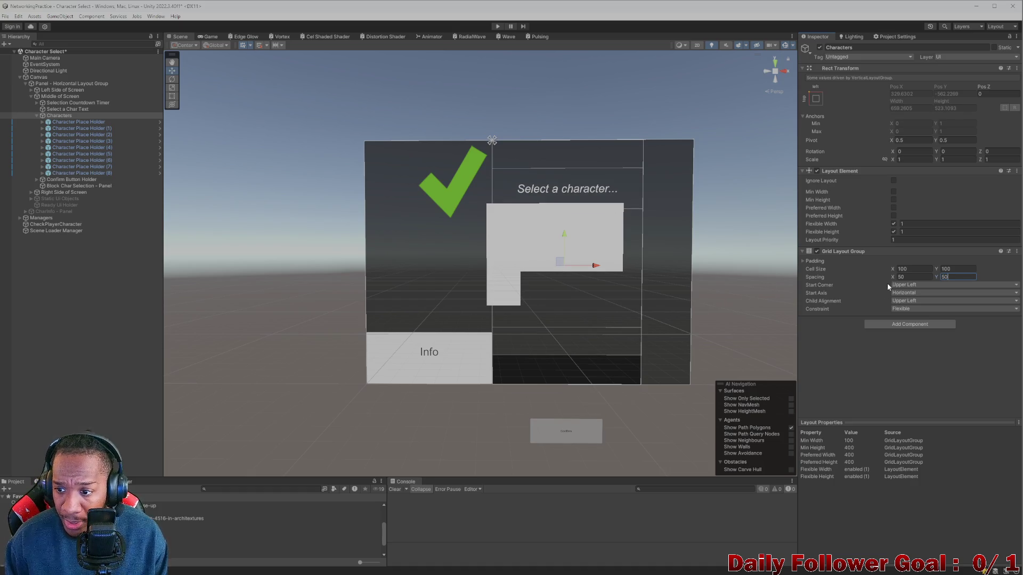
- Set the grid's Child Alignment to Middle Center
left_click(911, 285)
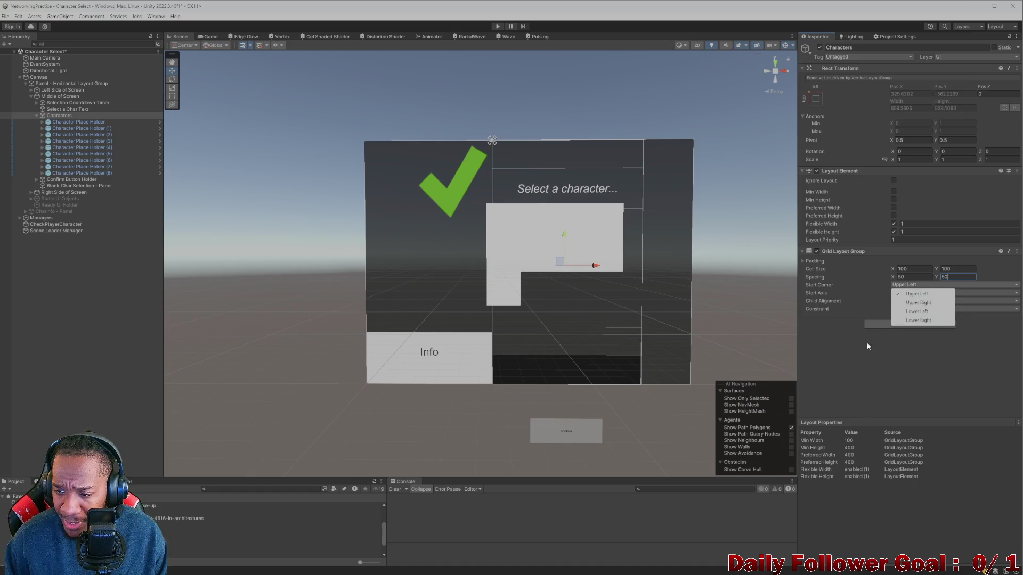
left_click(866, 347)
left_click(916, 293)
left_click(852, 333)
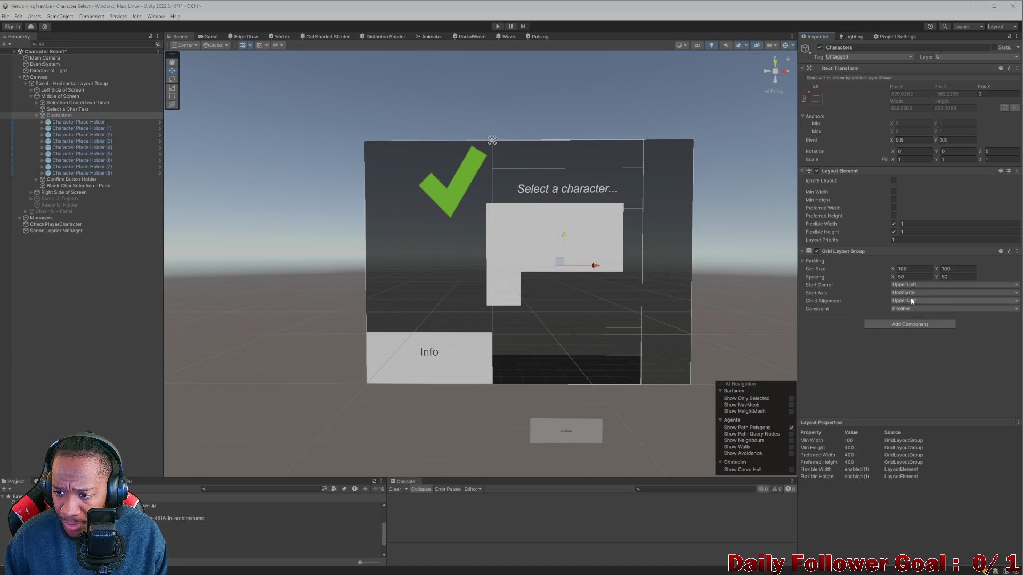
left_click(909, 301)
left_click(926, 346)
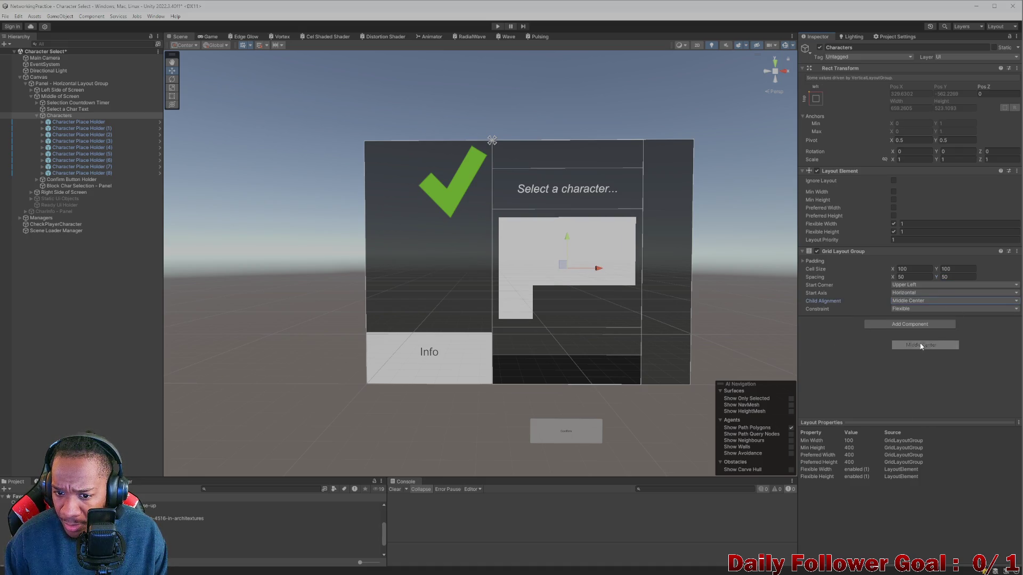
- Constrain the grid to a Fixed Column Count of 3
left_click(915, 309)
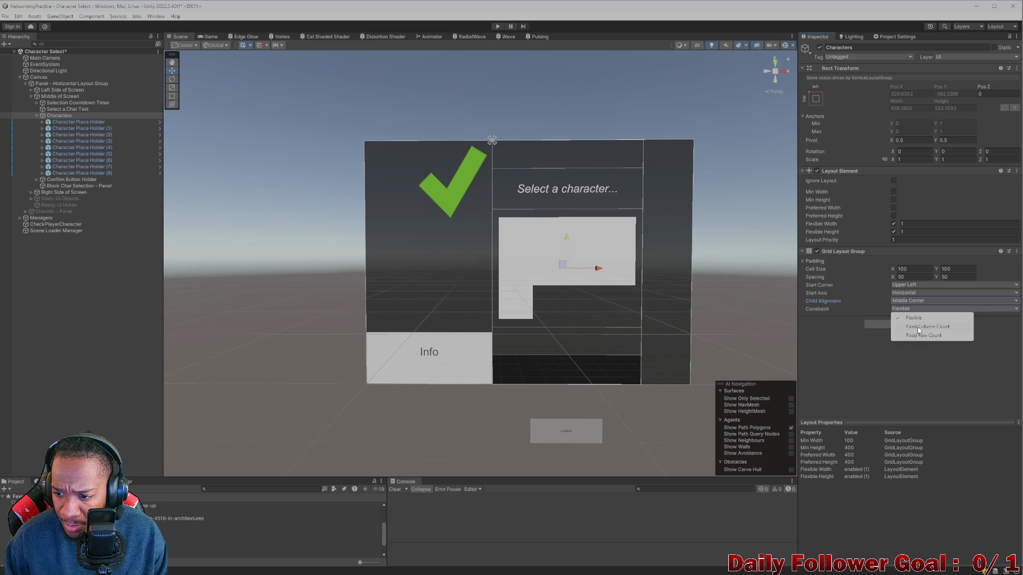
left_click(918, 326)
left_click(918, 316)
type("34")
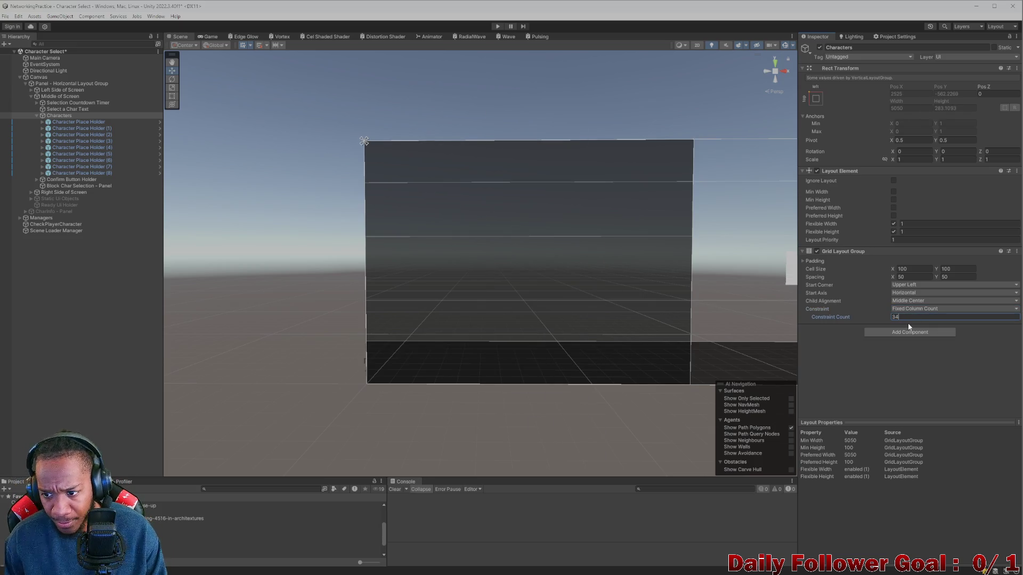
left_click(908, 310)
left_click(912, 335)
left_click(911, 317)
type("3")
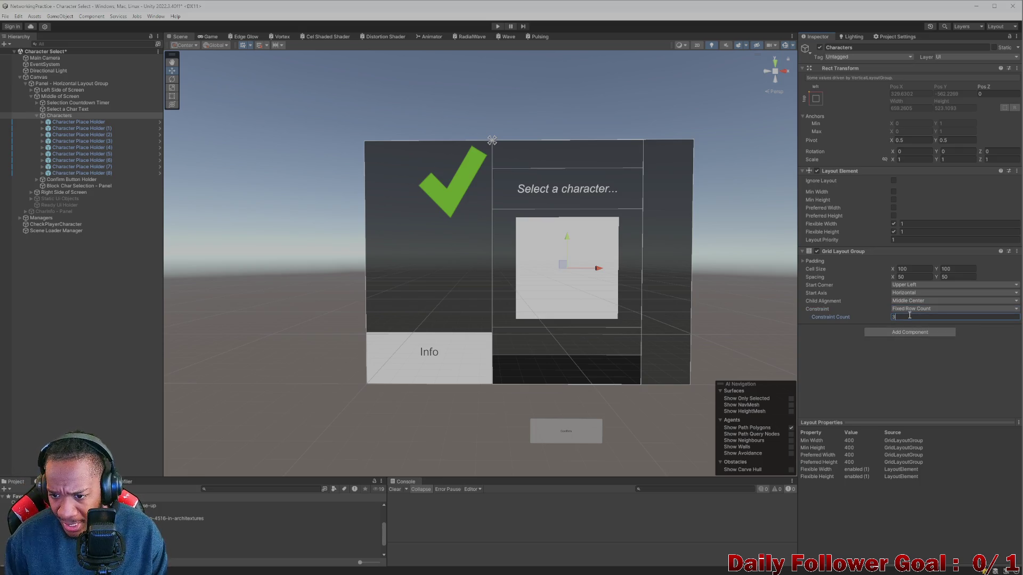
left_click(879, 327)
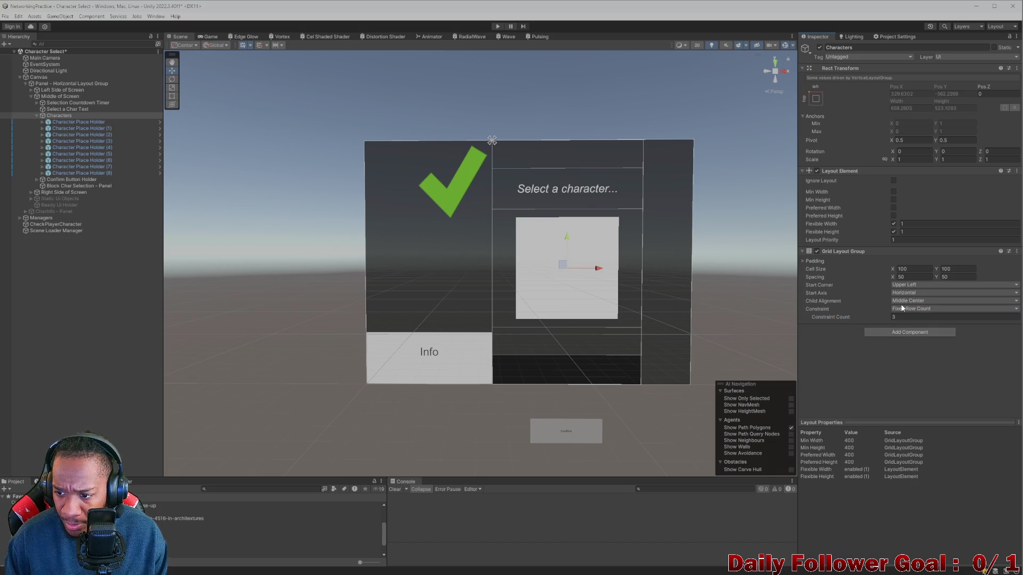
- Increase the grid spacing to 75 horizontally and 75 vertically
left_click(904, 310)
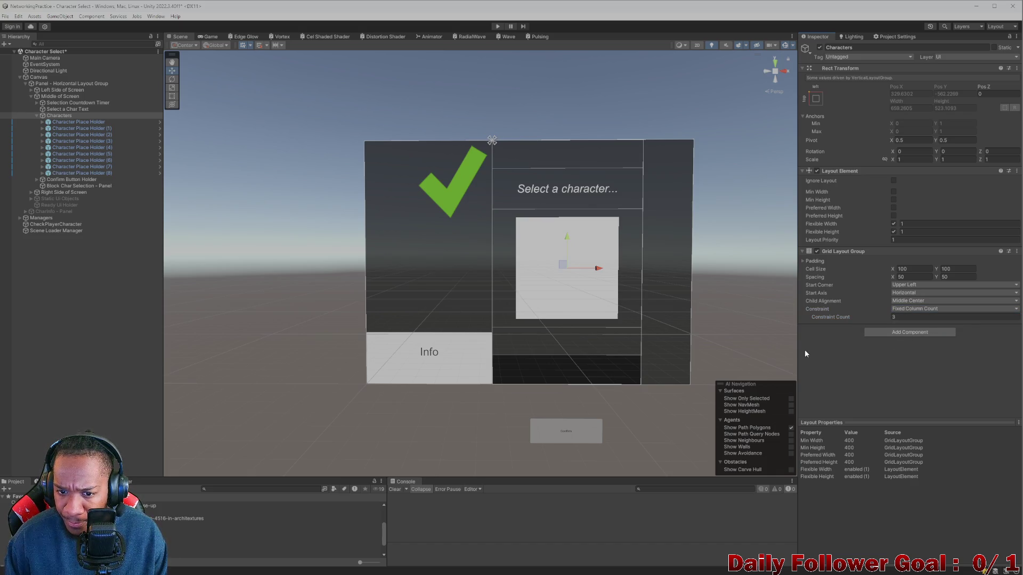
mouse_move(893, 277)
left_mouse_down()
mouse_move(938, 277)
mouse_move(923, 275)
left_mouse_up()
type("75")
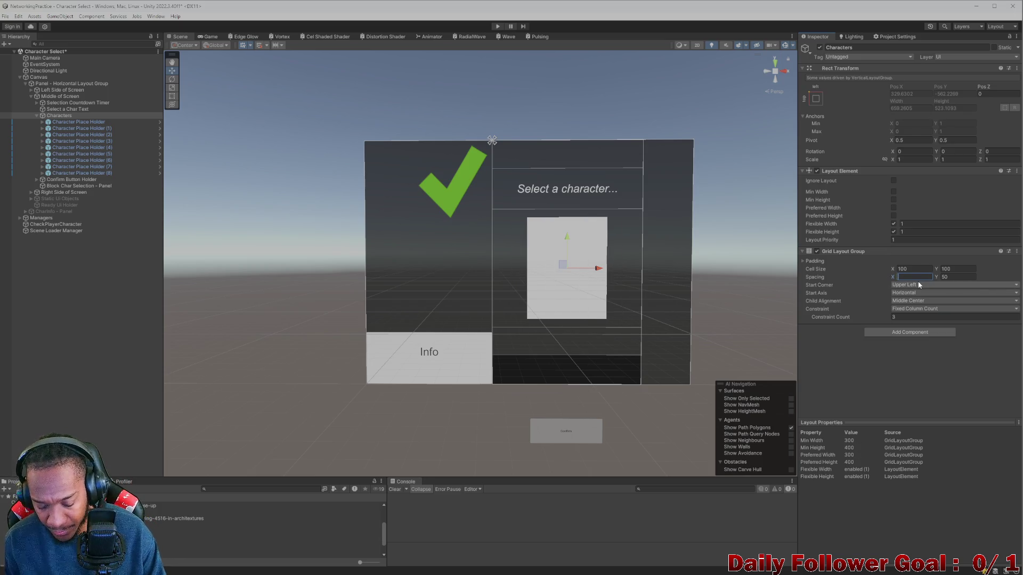
left_click(967, 277)
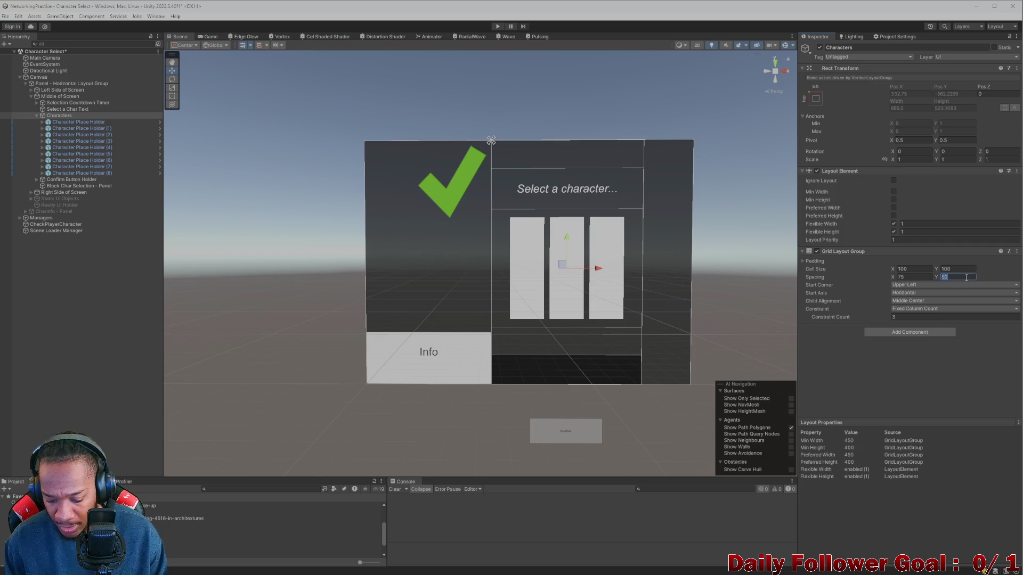
type("75")
left_click(917, 371)
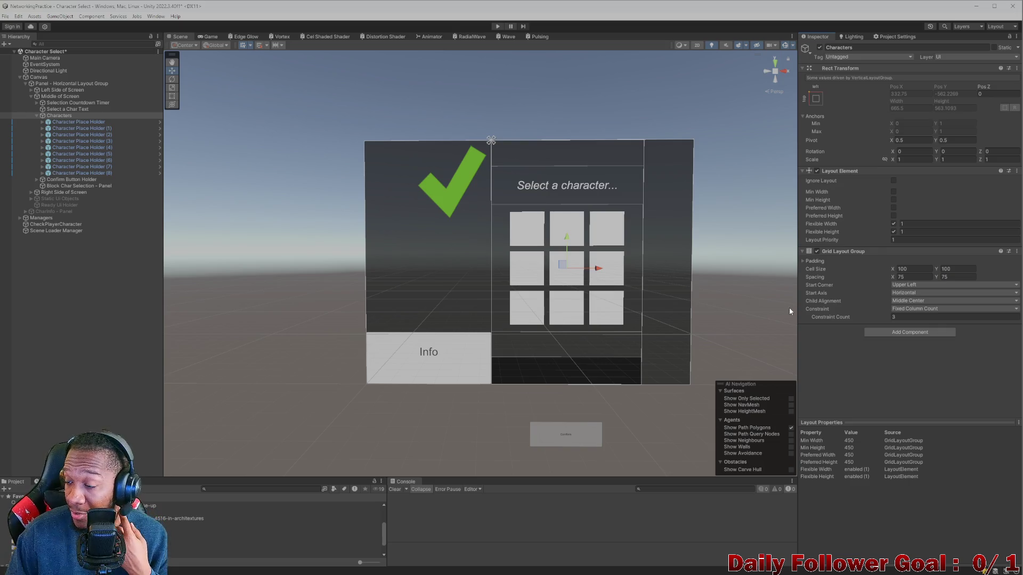
left_click_drag(689, 315, 633, 283)
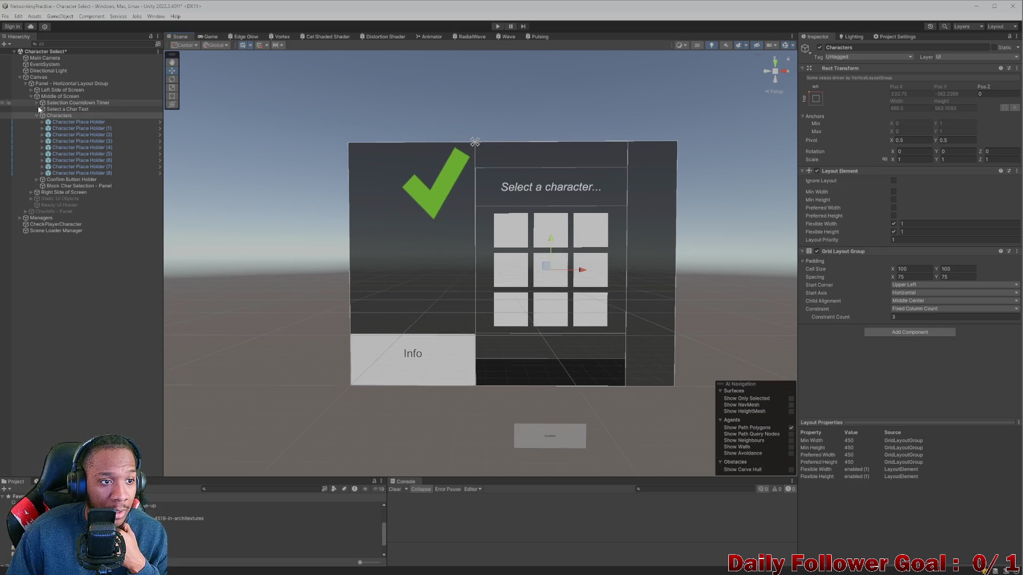
- Check each of the nine placeholders' positions in the 3x3 grid
left_click(75, 122)
left_click(79, 128)
left_click(81, 141)
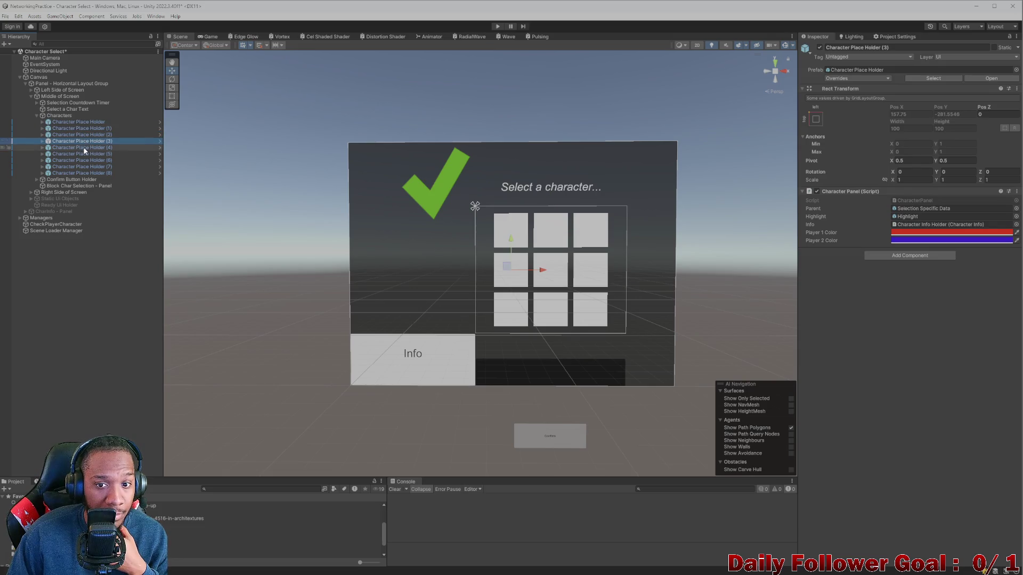
left_click(81, 129)
left_click(84, 123)
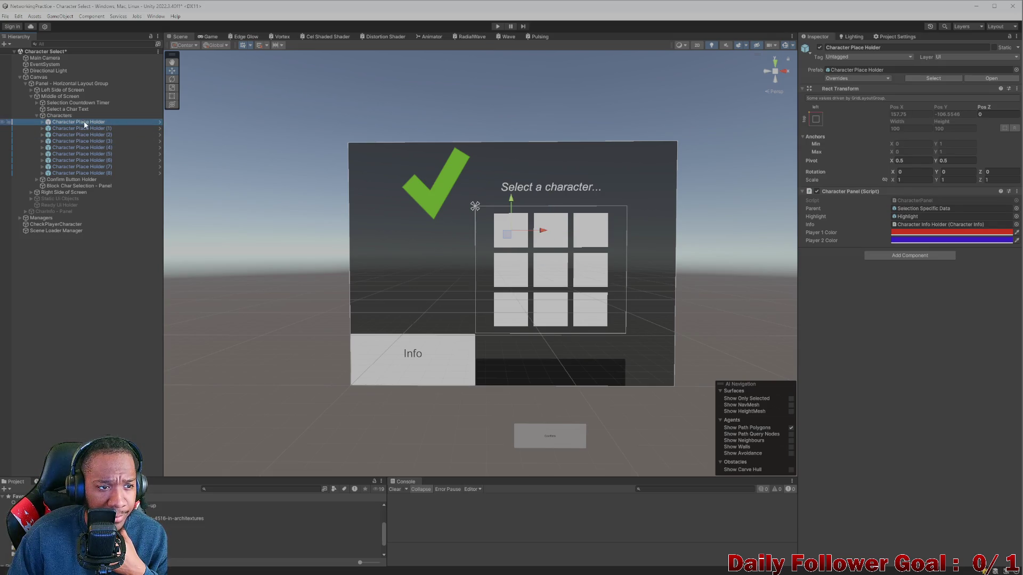
left_click(82, 129)
left_click(83, 135)
left_click(83, 141)
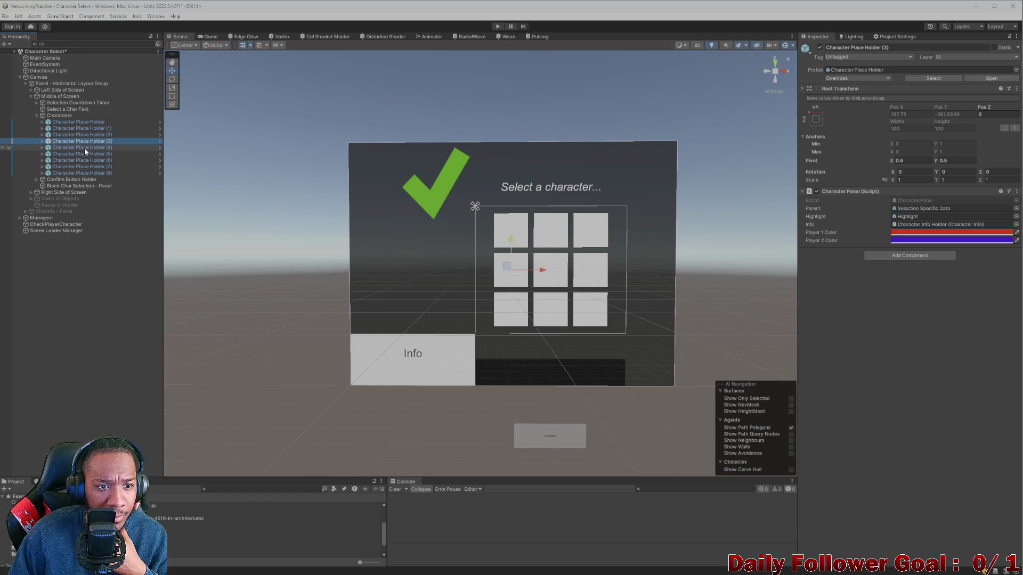
left_click(84, 148)
left_click(88, 155)
left_click(91, 160)
left_click(92, 167)
left_click(92, 173)
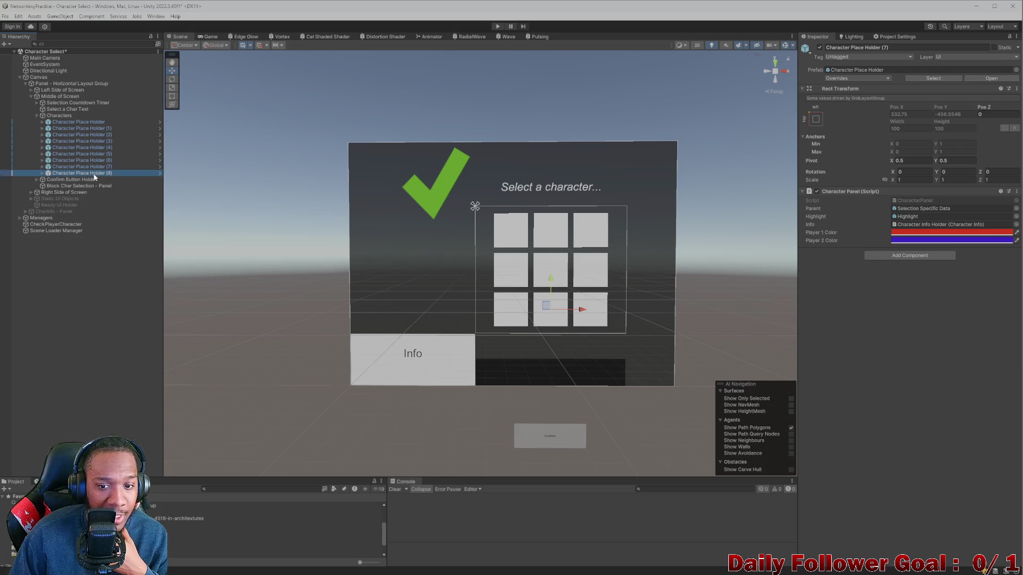
- Collapse Characters, then inspect Block Char Selection - Panel and the Button in Confirm Button Holder
left_click(36, 116)
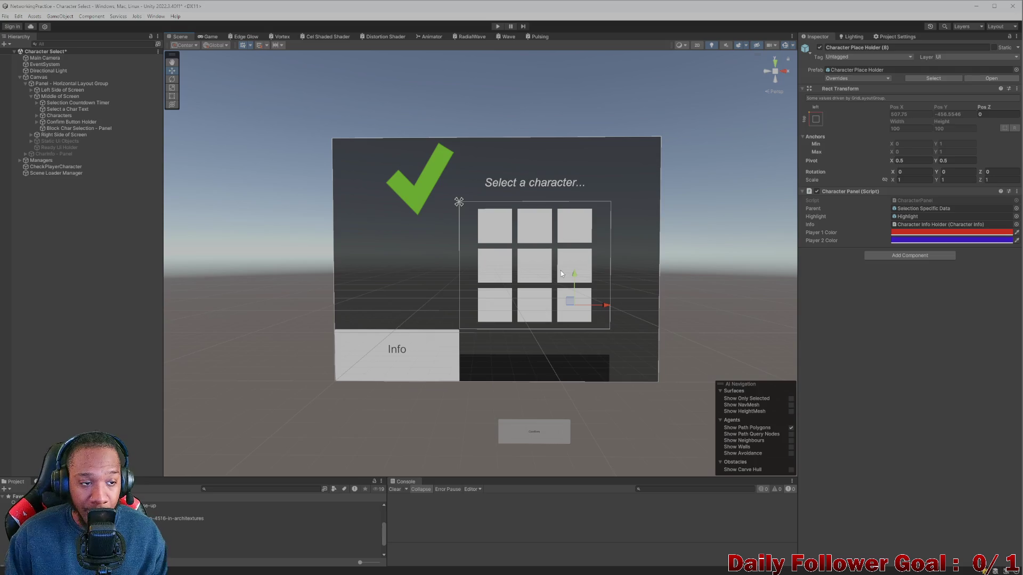
left_click(59, 116)
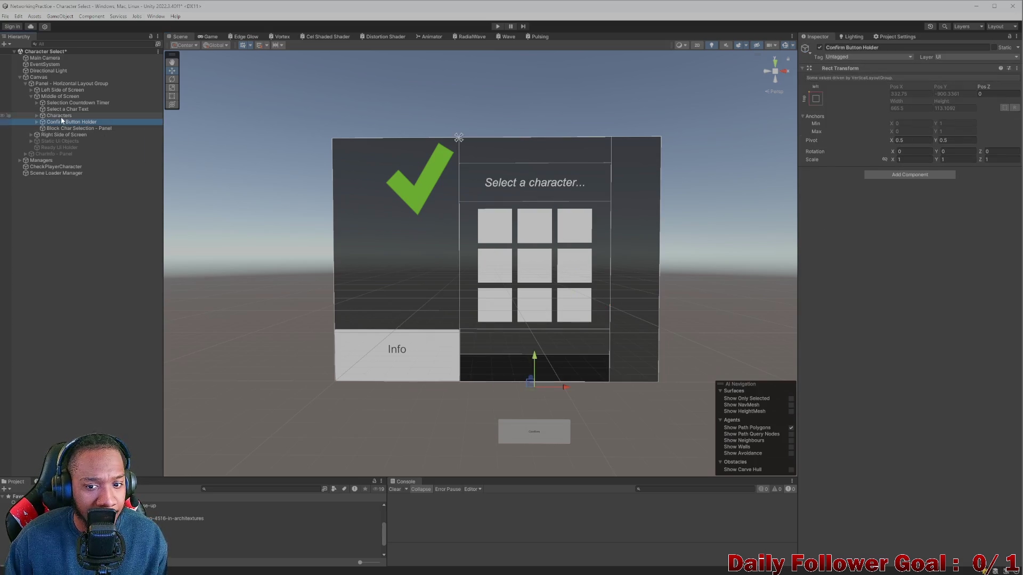
left_click(74, 129)
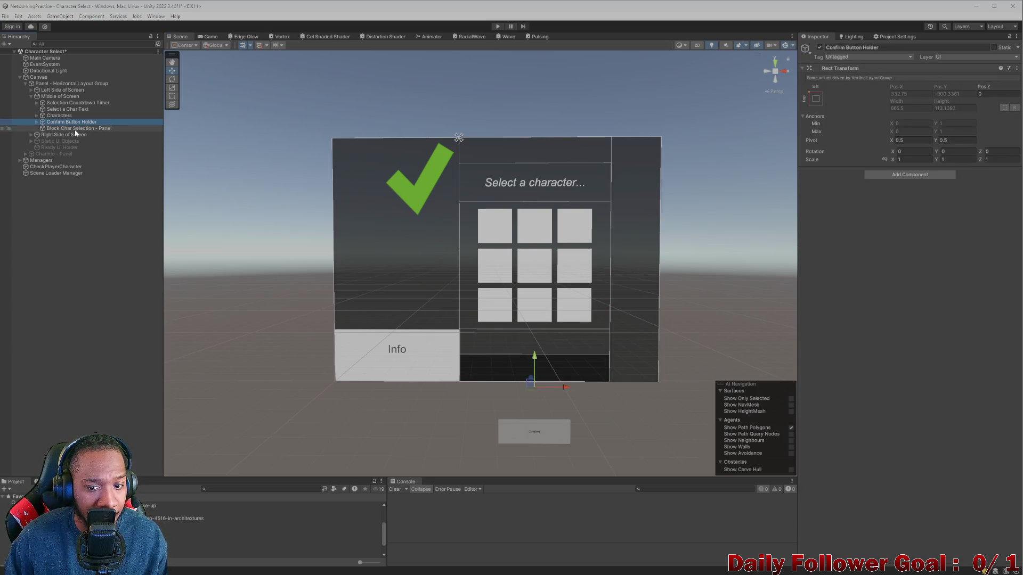
left_click(72, 122)
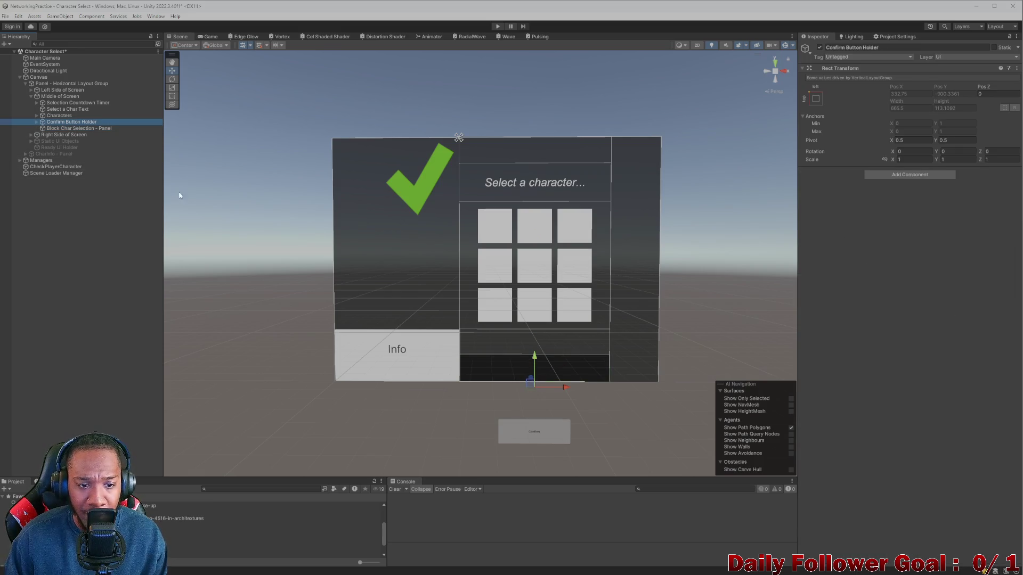
left_click(37, 122)
left_click(59, 128)
- Shorten the name Confirm Button Holder to Holder
left_click(63, 123)
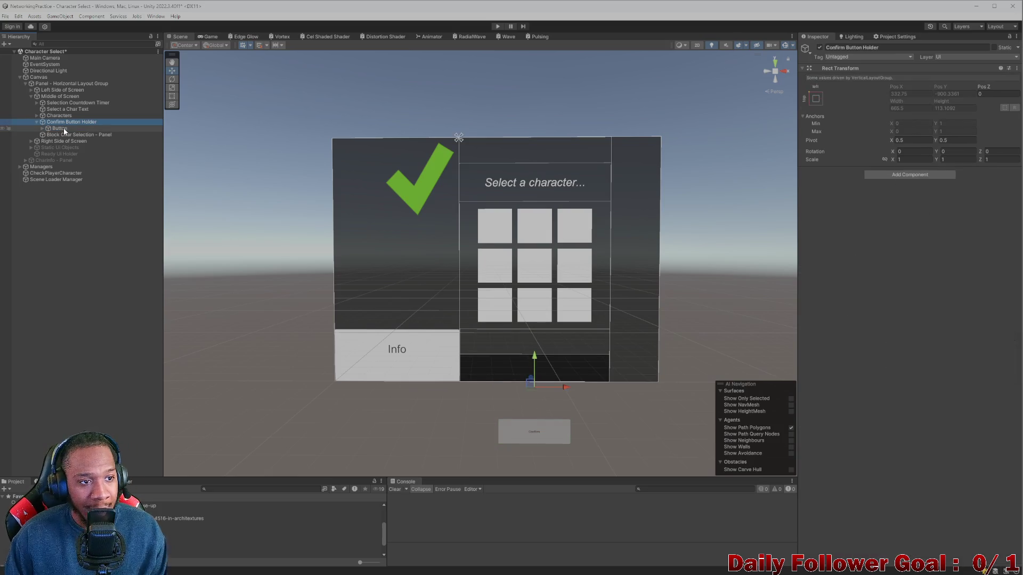
left_click(42, 129)
left_click(42, 129)
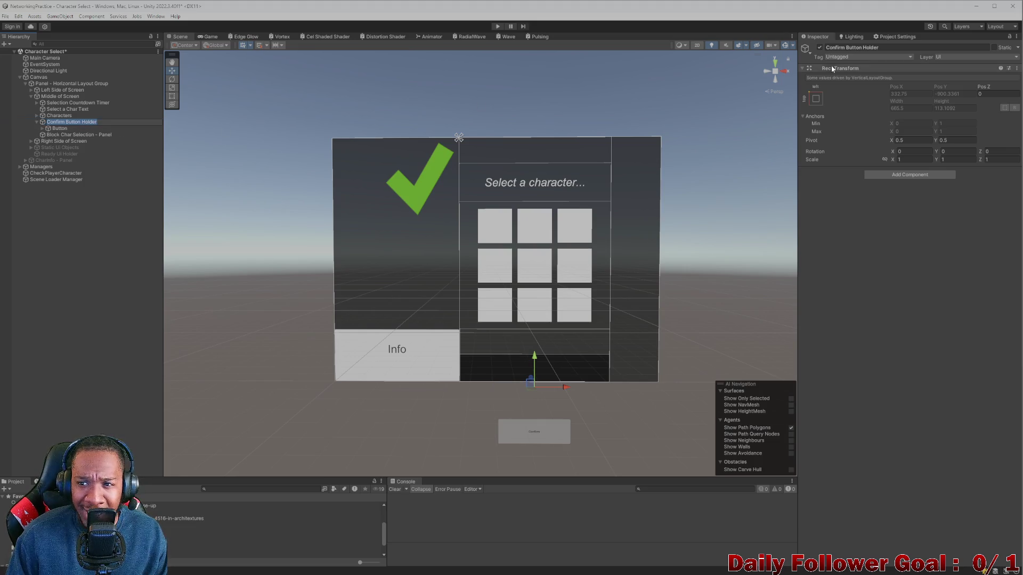
left_click(861, 47)
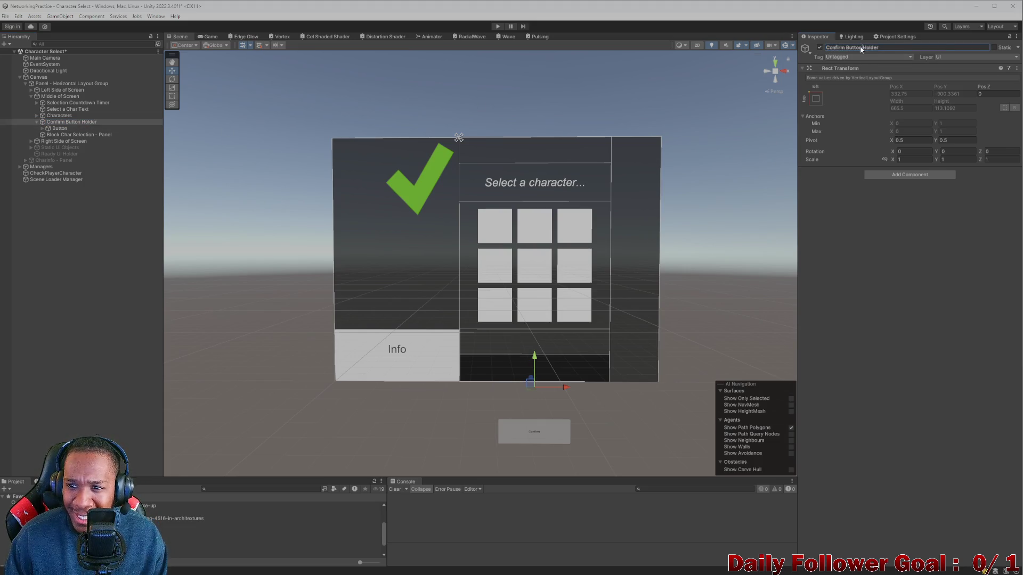
left_click(864, 48)
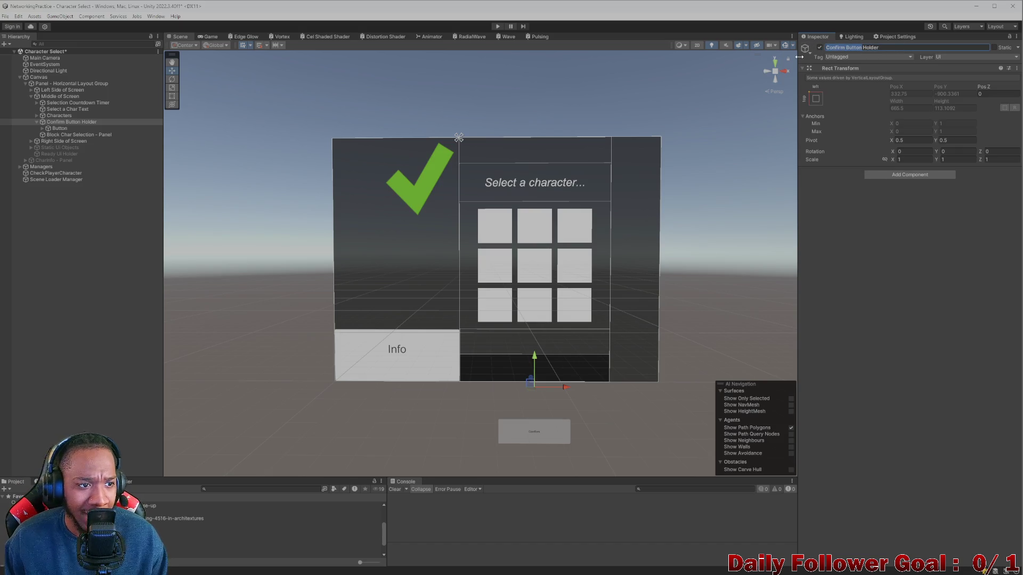
key("BackSpace")
key("Return")
- Rename the child to 'Confirm Button - Button', move it out of Holder, and delete the empty Holder
left_click(60, 127)
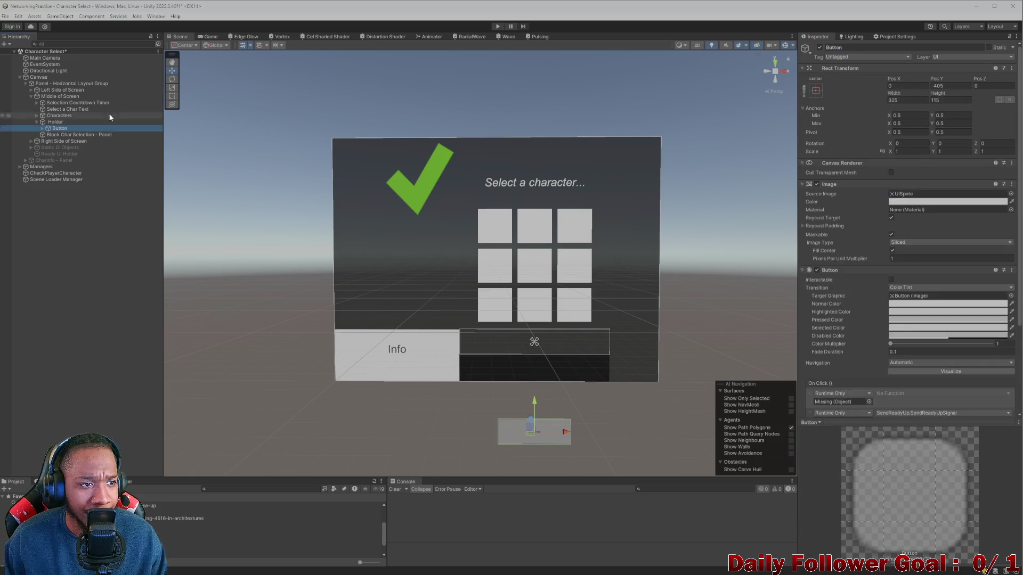
left_click(892, 47)
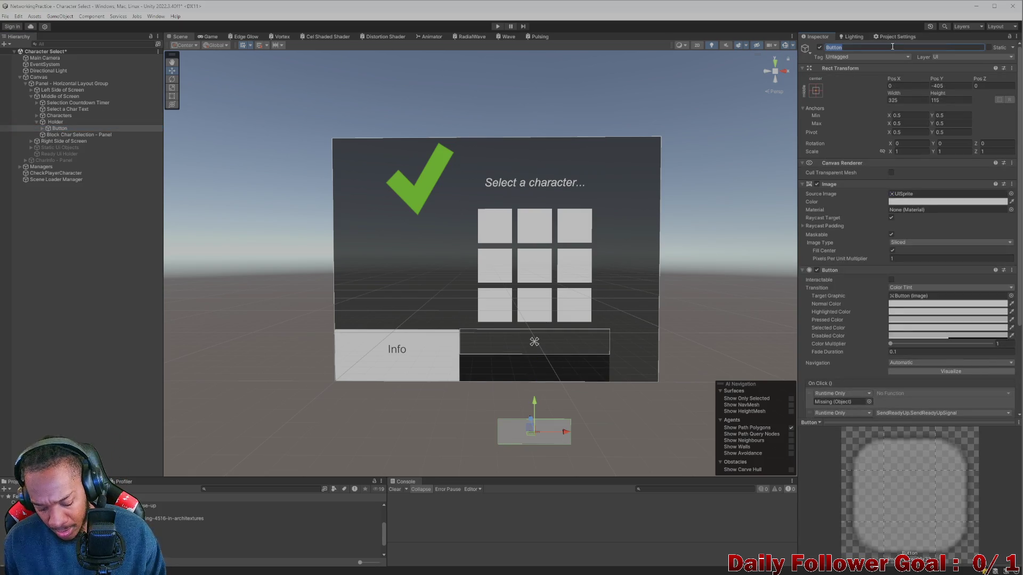
left_click(892, 46)
type("Confirm Button")
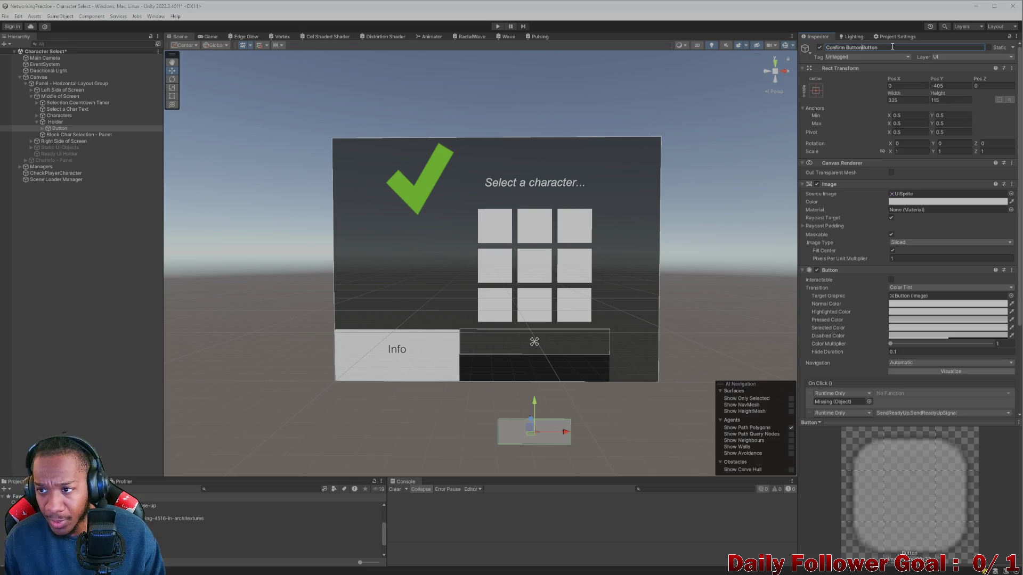
type(" -")
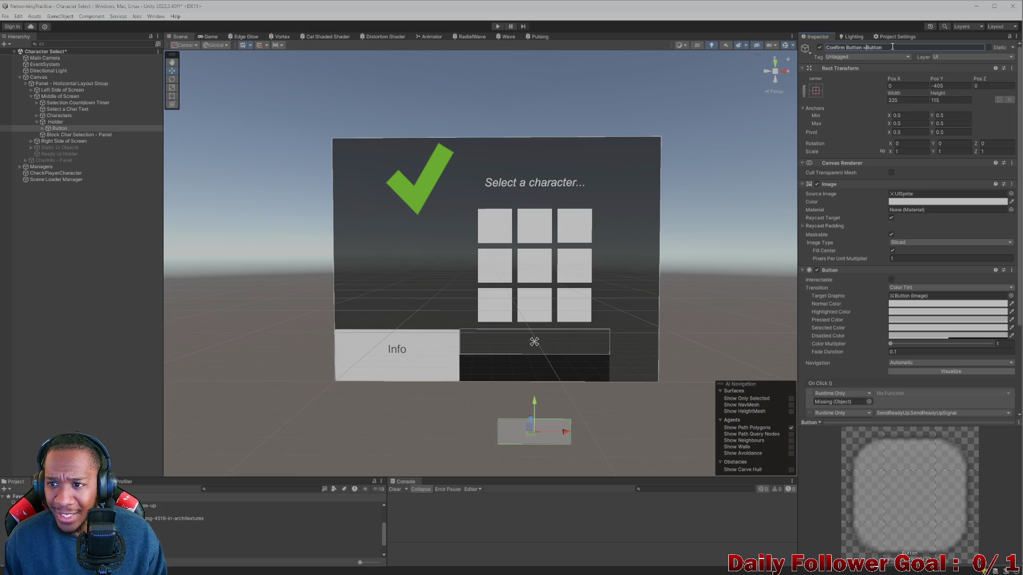
key("Return")
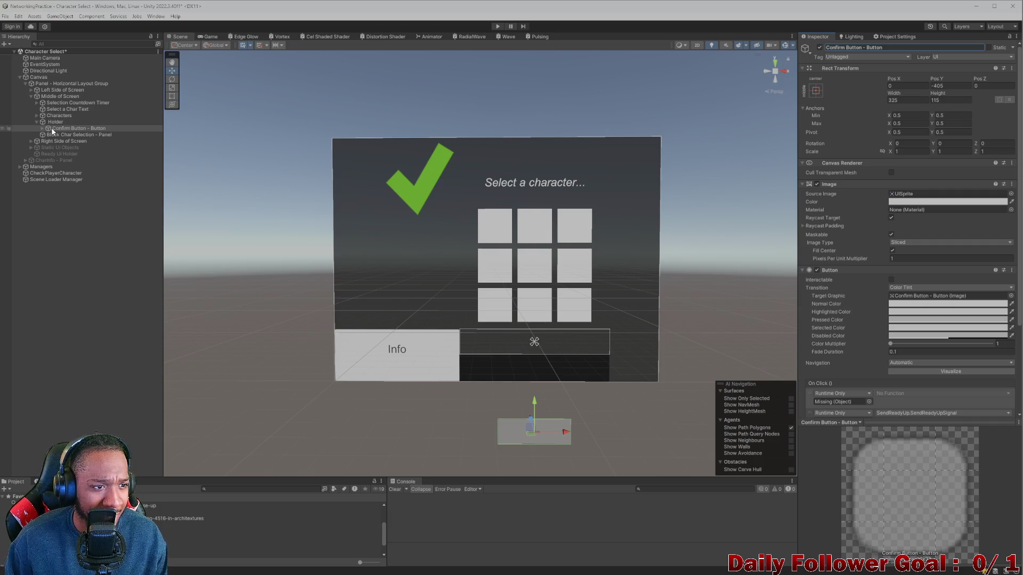
left_click_drag(49, 128, 59, 121)
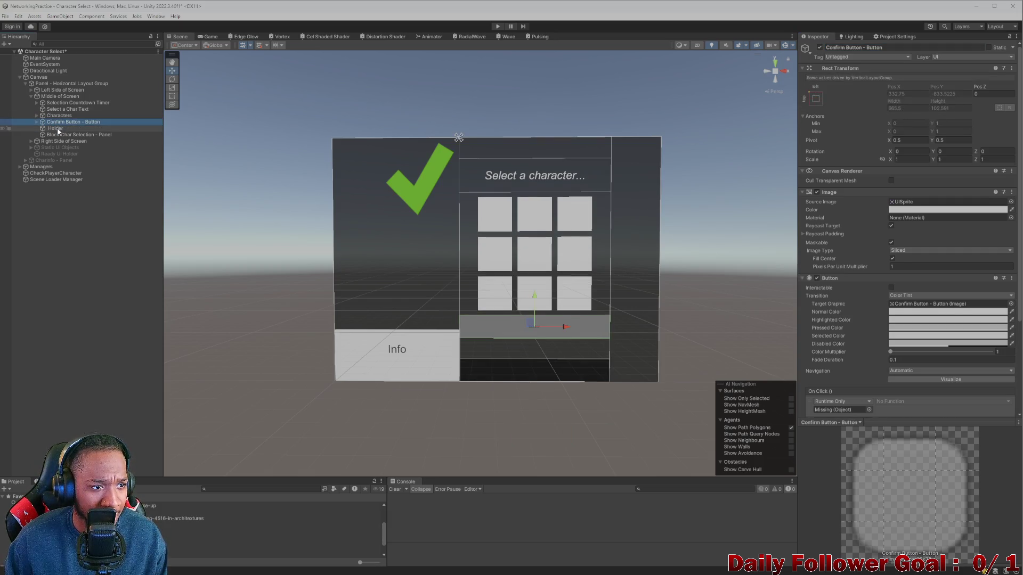
left_click(59, 129)
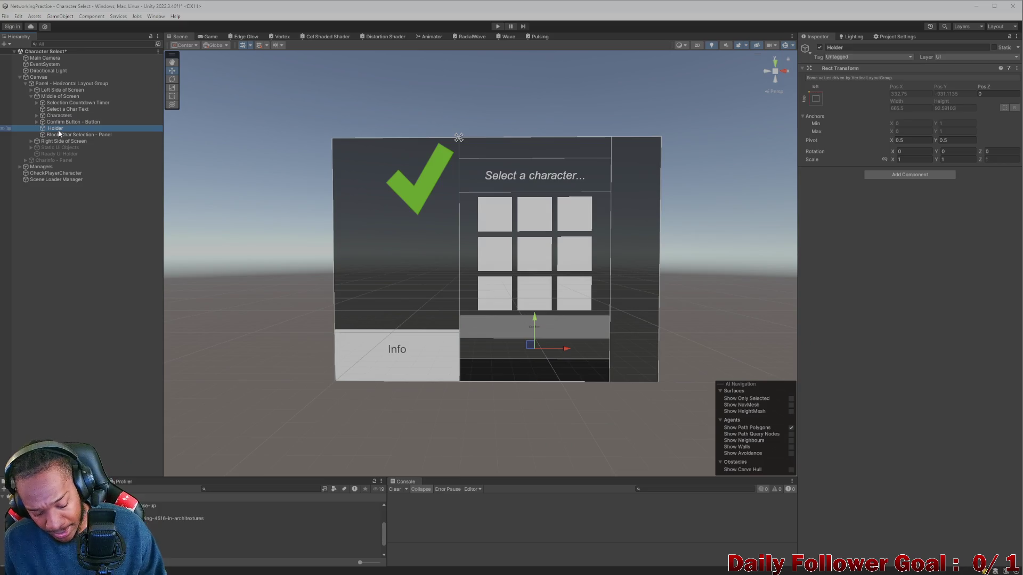
key("Delete")
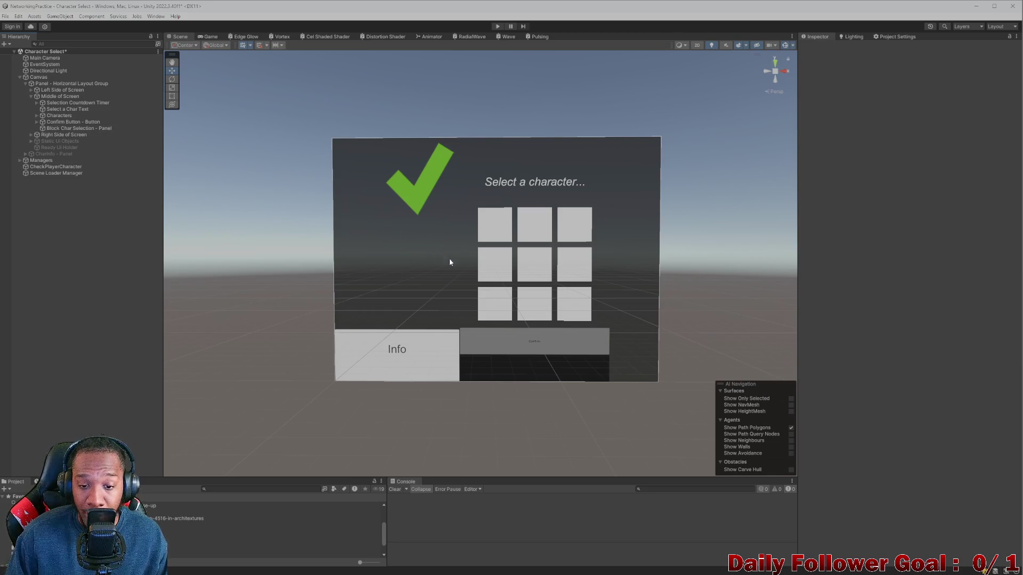
left_click(58, 129)
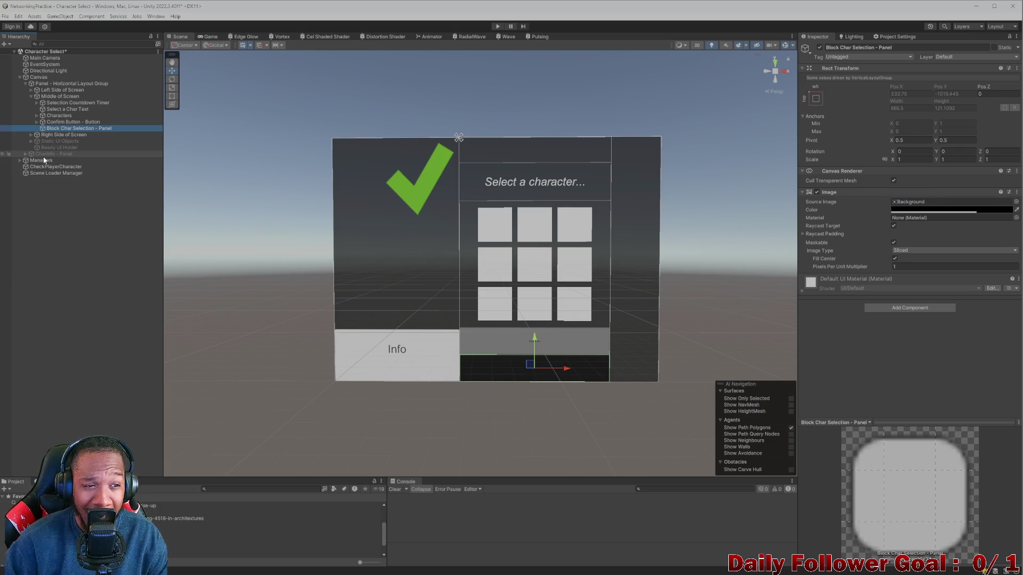
- Add a Layout Element to the dark panel with Ignore Layout ticked
left_click(920, 308)
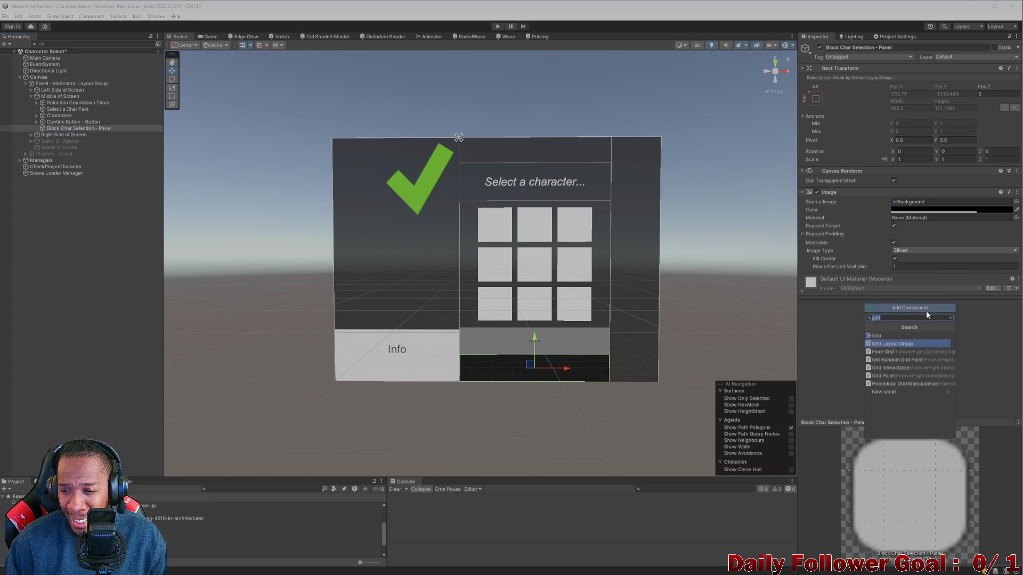
type("la")
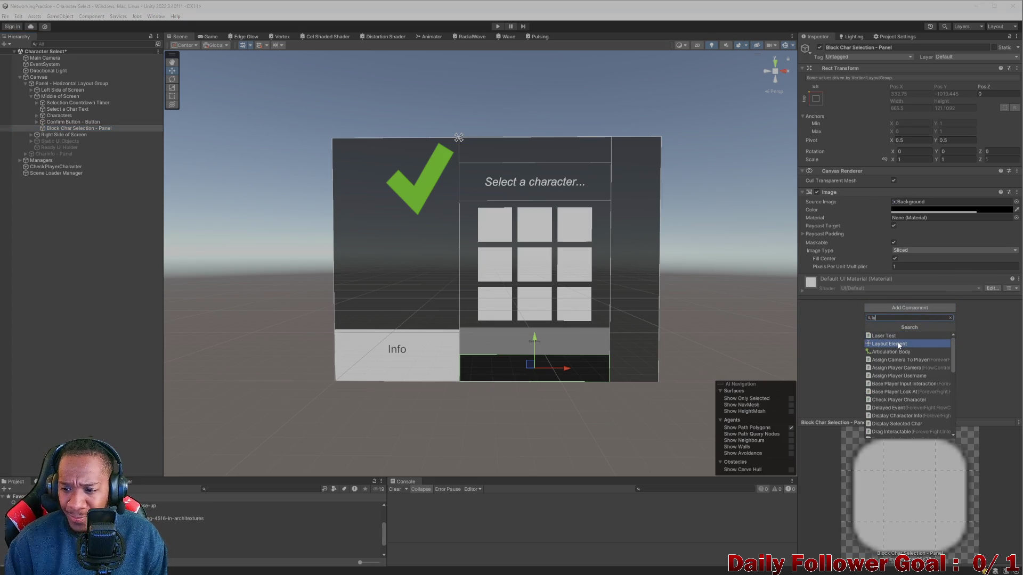
left_click(897, 343)
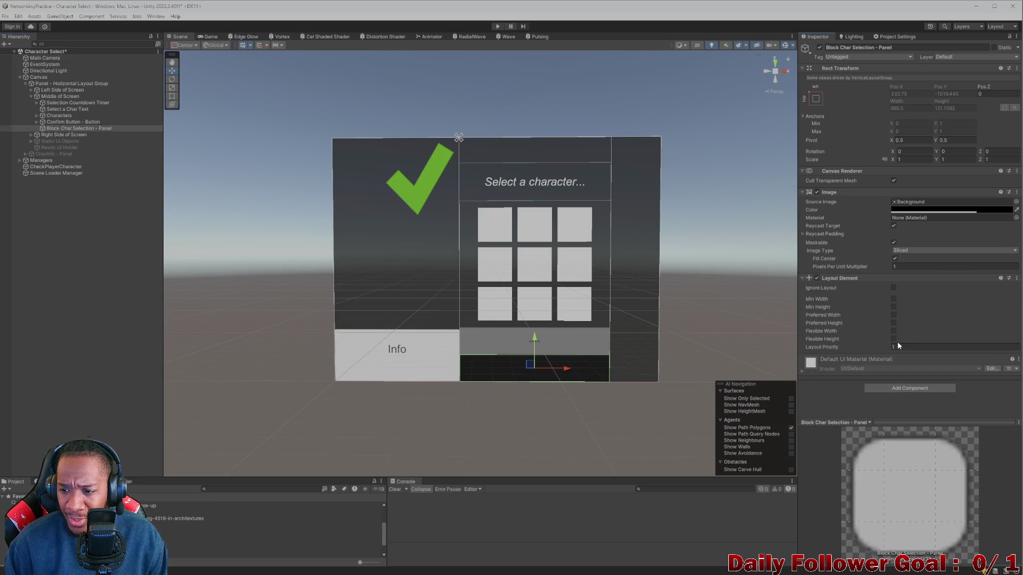
left_click(894, 287)
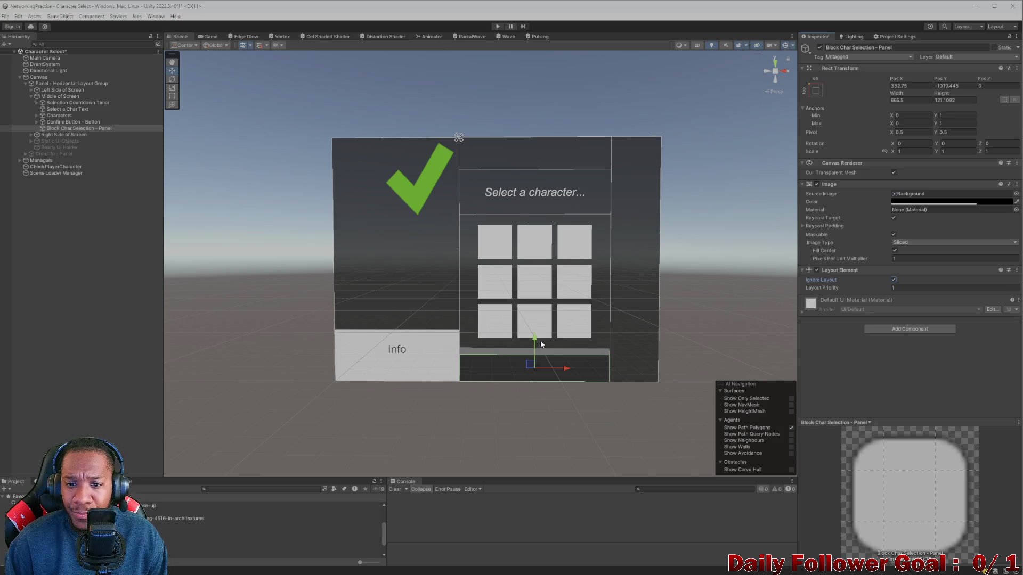
- Move the dark panel and stretch it to 667.9 high at Pos Y -657 behind the grid
left_click_drag(540, 340, 533, 212)
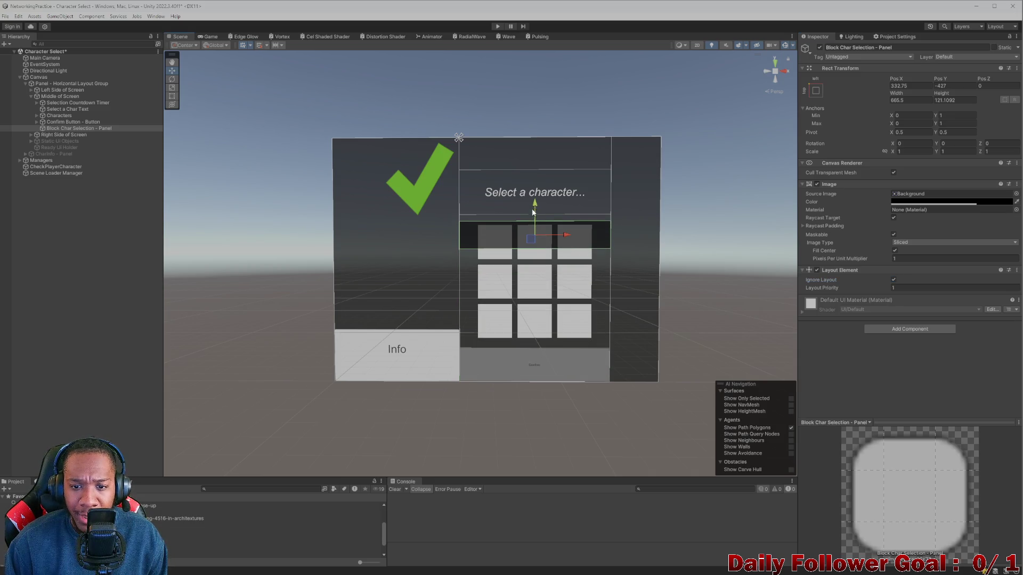
left_click_drag(934, 94, 990, 93)
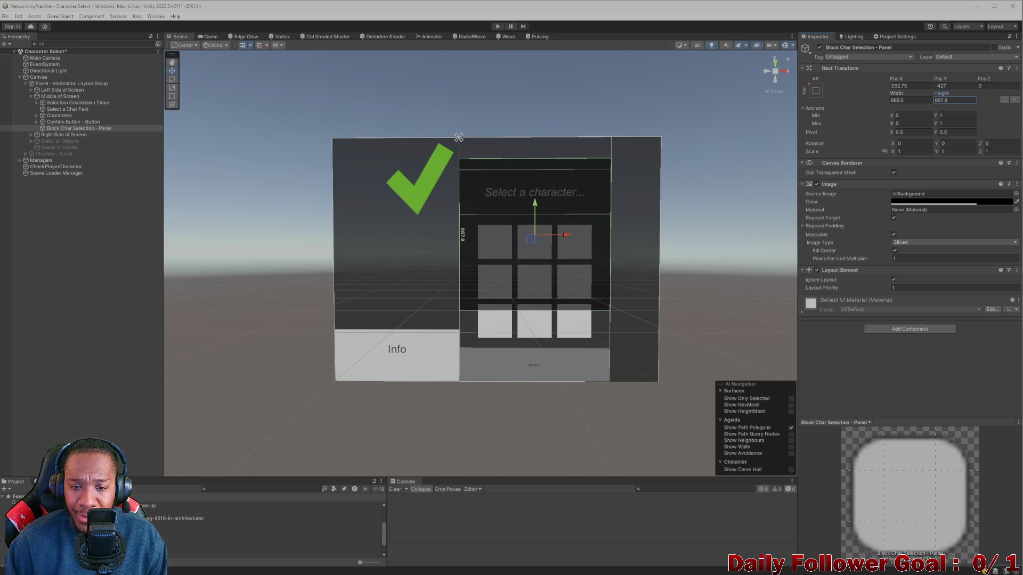
left_click_drag(540, 206, 542, 244)
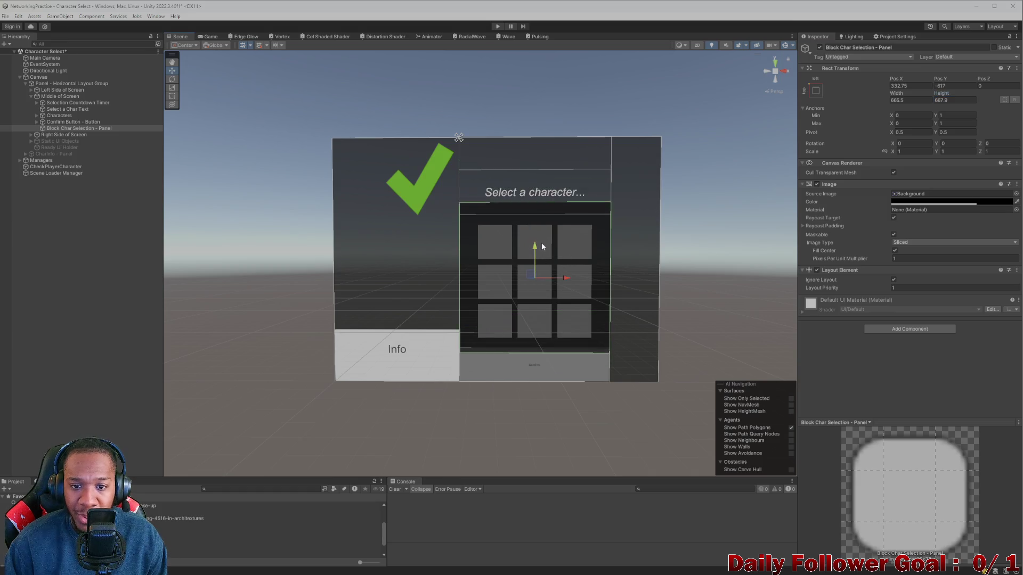
left_click(210, 37)
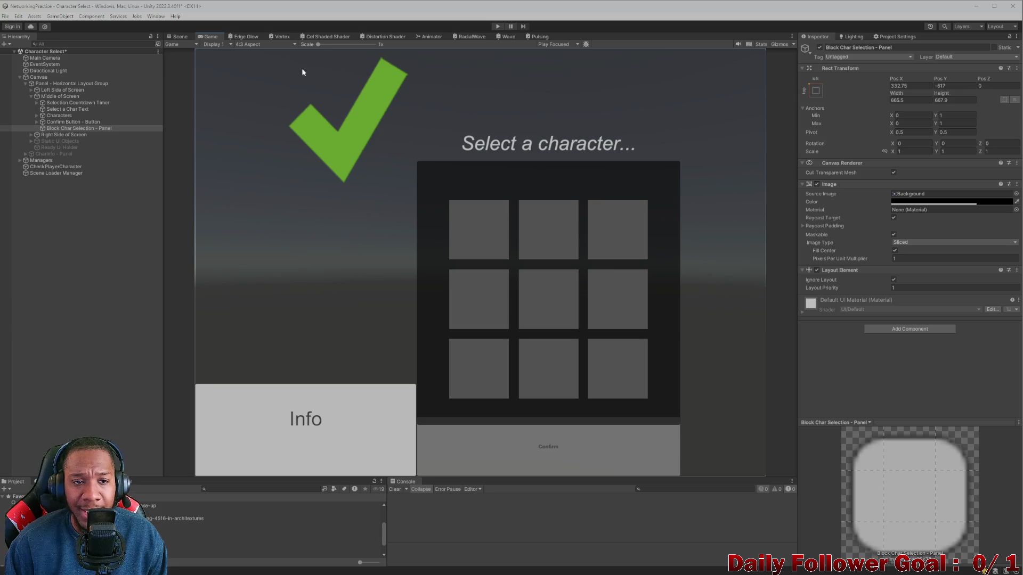
- Preview the UI at 20:9 and 4:3, then untick Ignore Layout on the dark panel
left_click(264, 46)
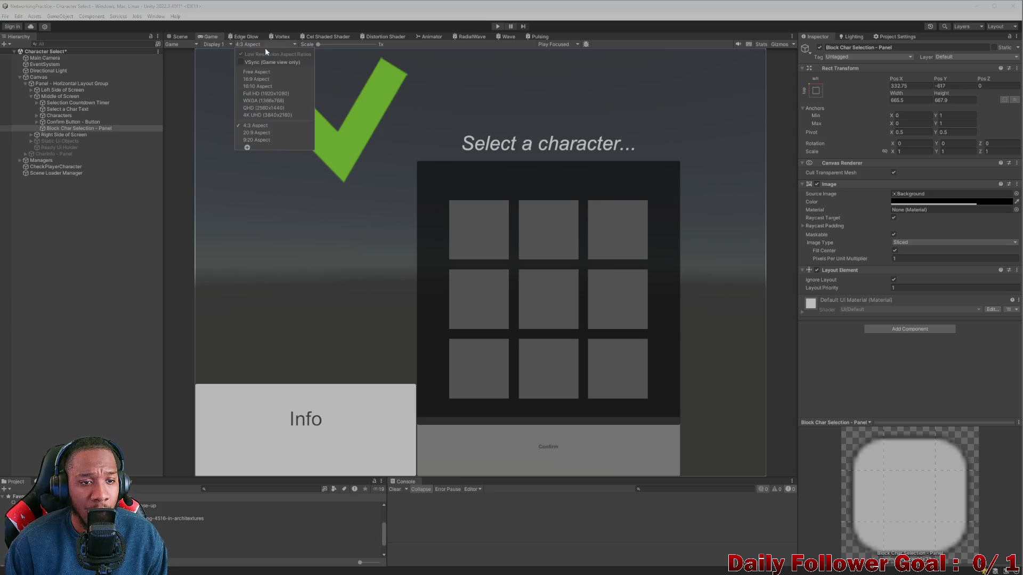
left_click(258, 133)
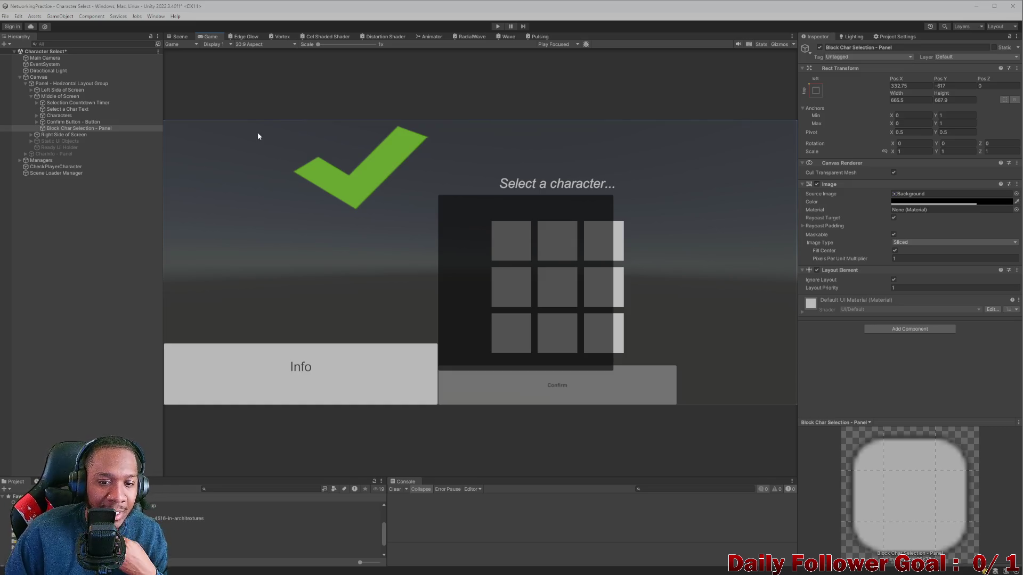
left_click(248, 46)
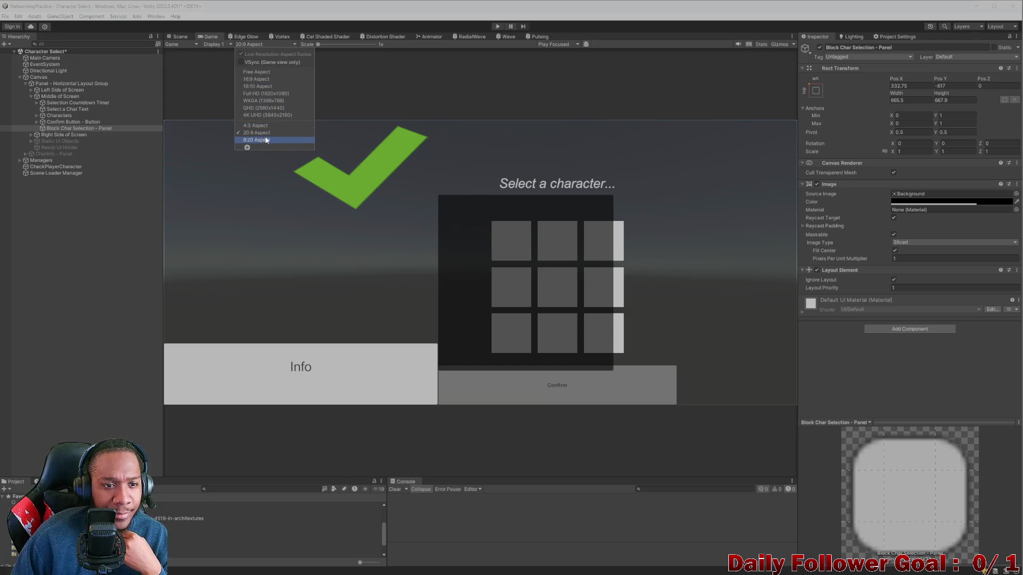
left_click(269, 126)
left_click(181, 37)
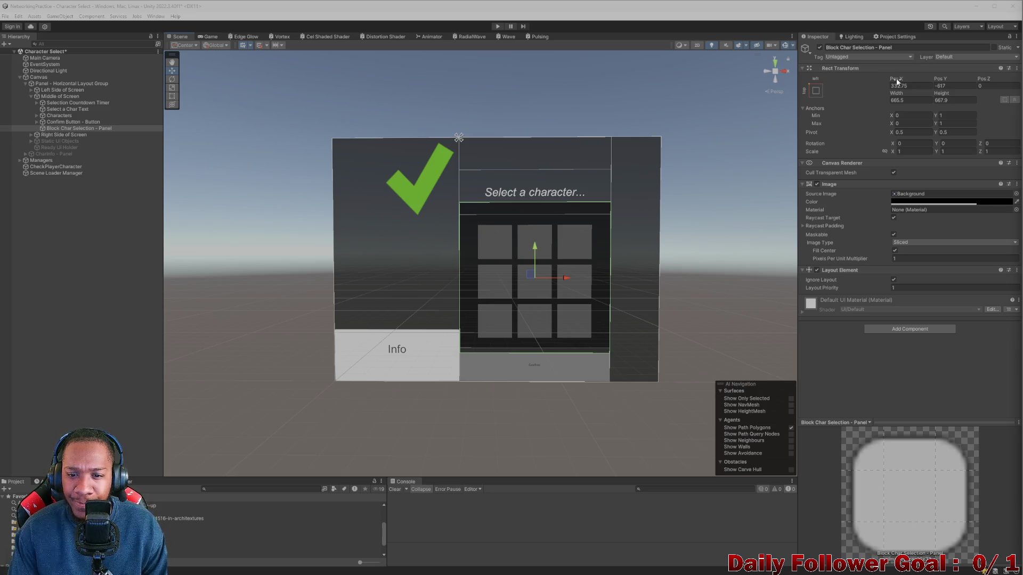
left_click(894, 279)
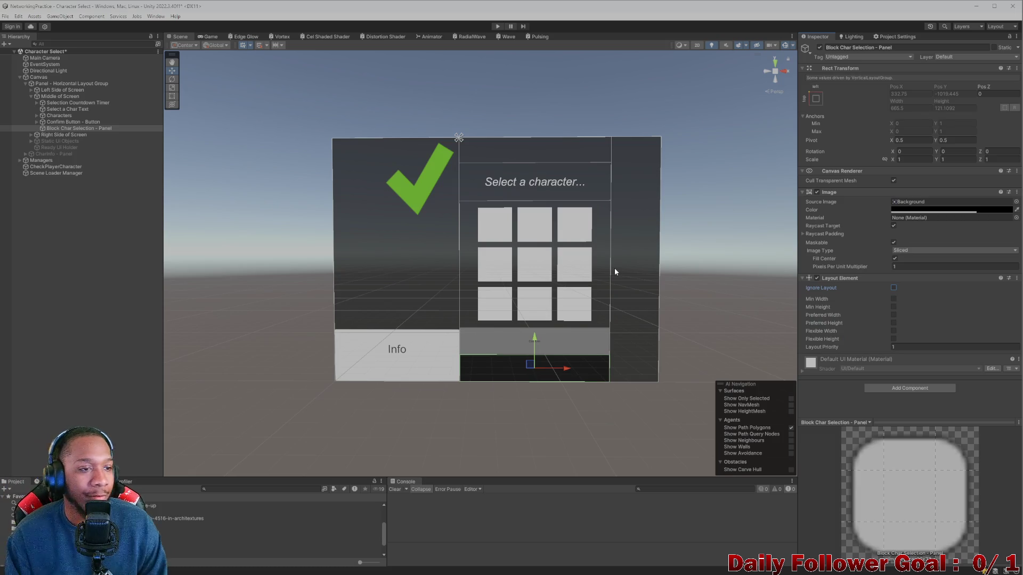
- Expand Right Side of Screen and Character Info Display to inspect Other Player Name
left_click(33, 96)
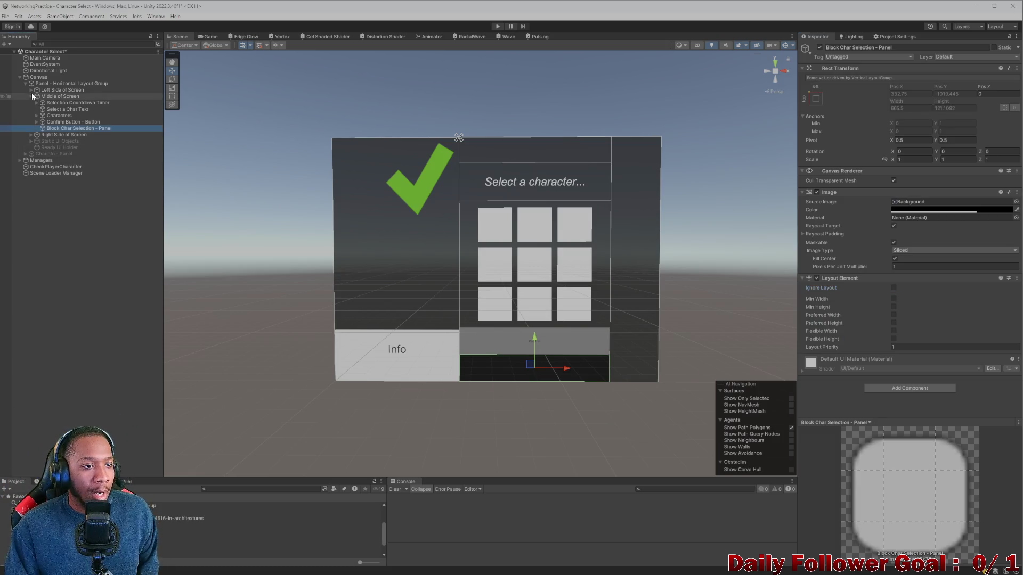
left_click(32, 96)
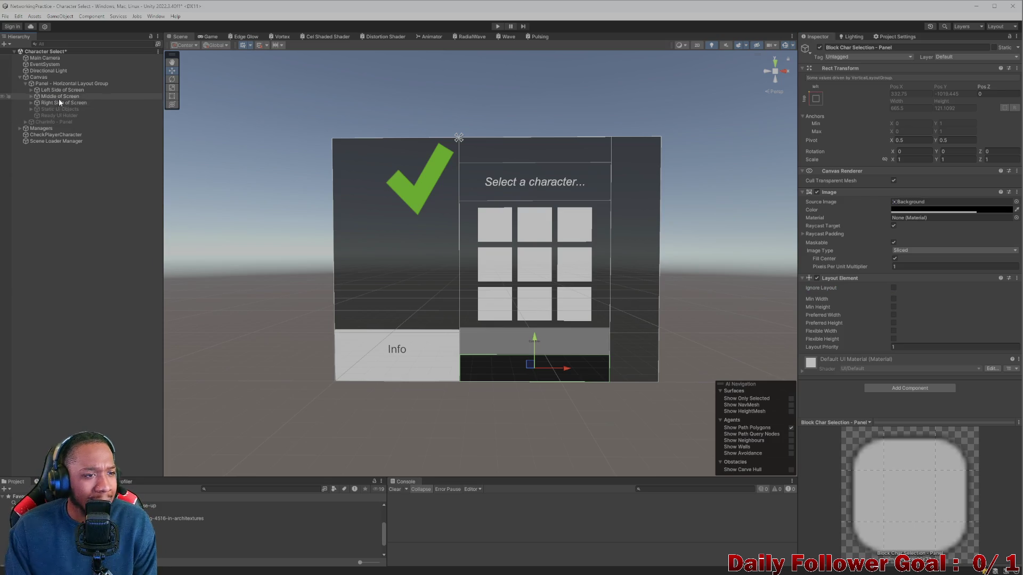
left_click(54, 103)
left_click(31, 103)
left_click(52, 110)
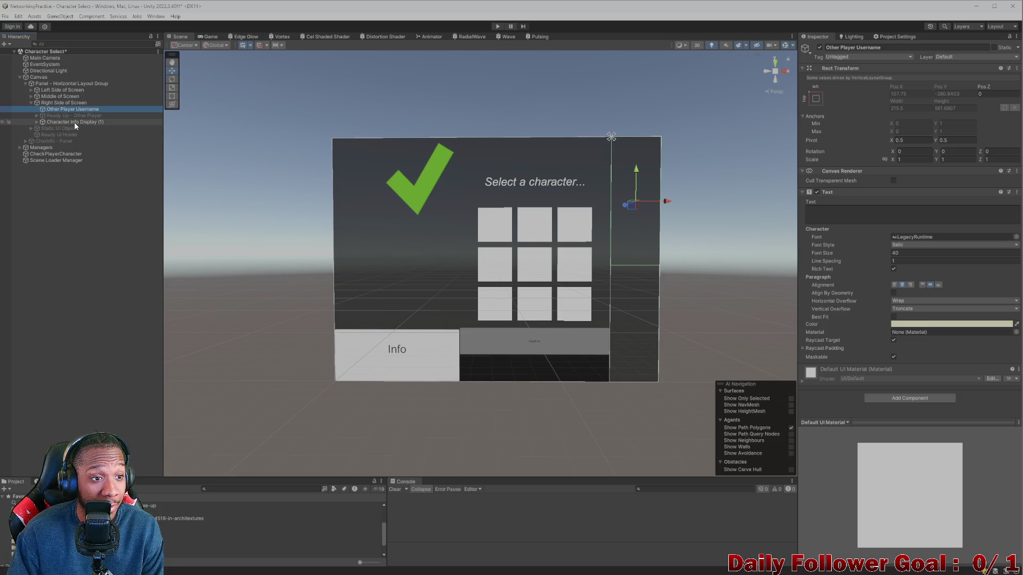
left_click(74, 122)
left_click(37, 122)
left_click(65, 129)
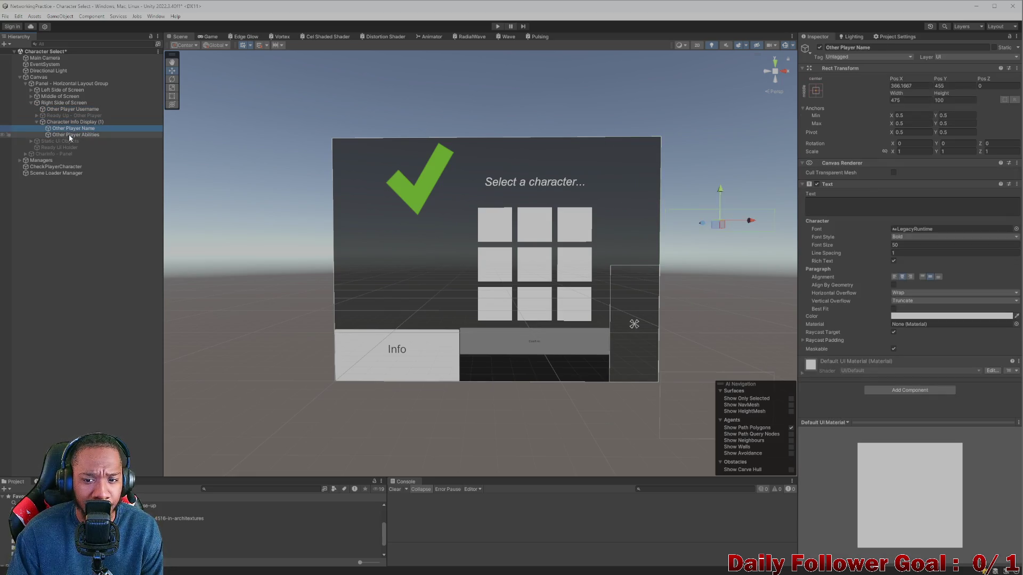
left_click(75, 123)
left_click(73, 129)
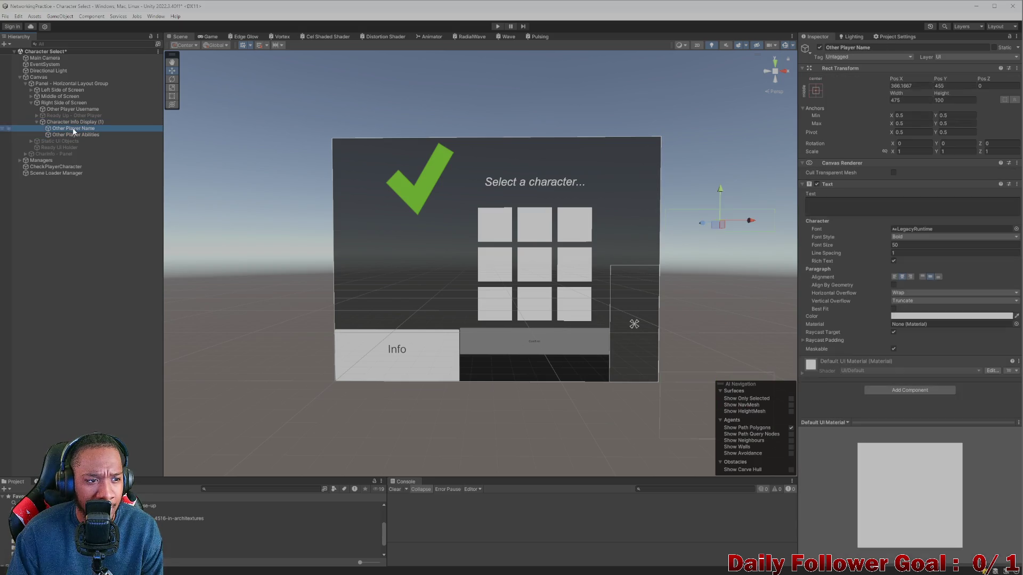
- Expand Left Side of Screen and select its Horizontal Layout
left_click(31, 90)
left_click(37, 97)
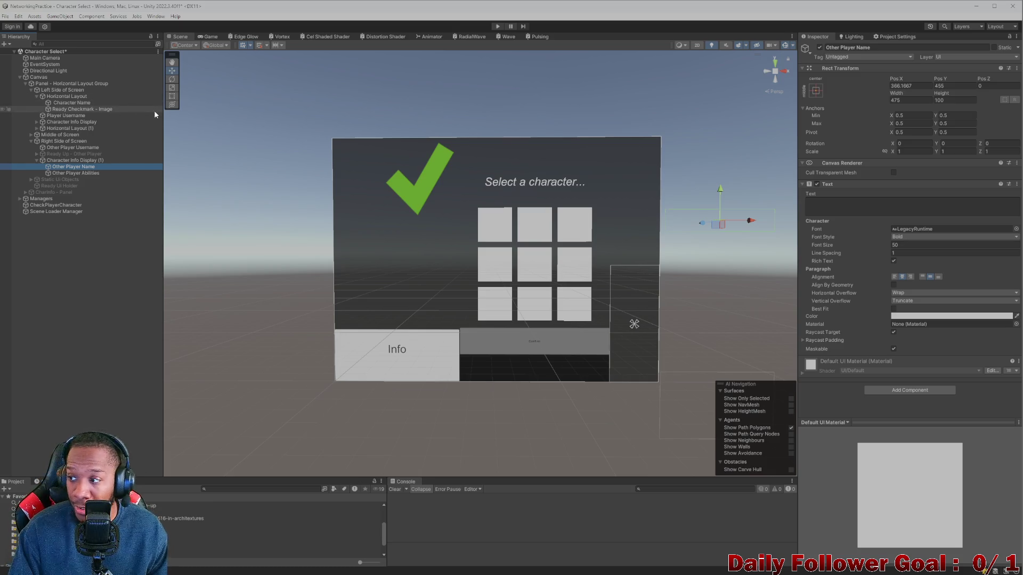
left_click(36, 96)
left_click(52, 97)
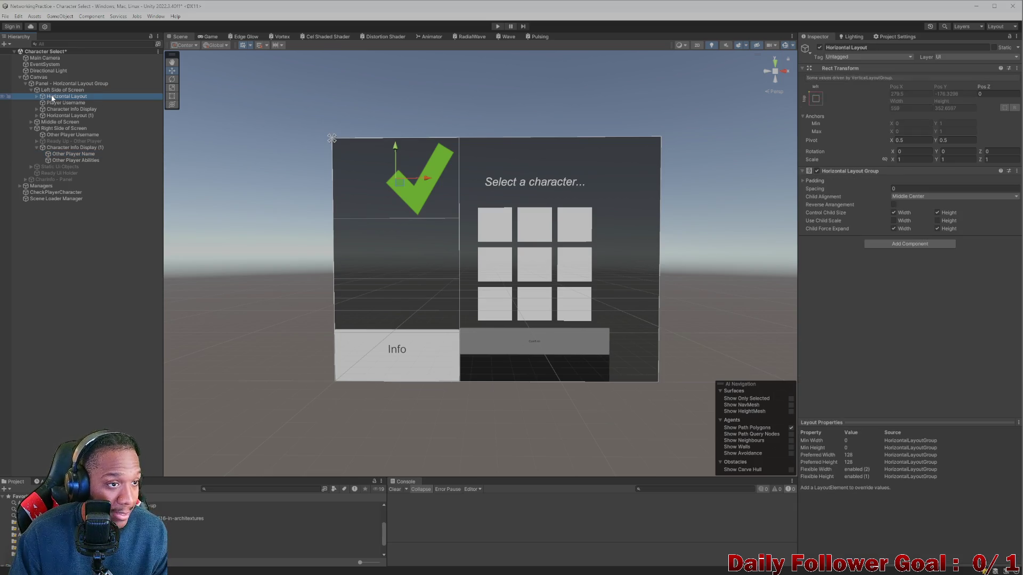
- Duplicate the left Horizontal Layout to the top of Right Side of Screen, named Horizontal Layout
key("ctrl+d")
left_click_drag(69, 140, 68, 138)
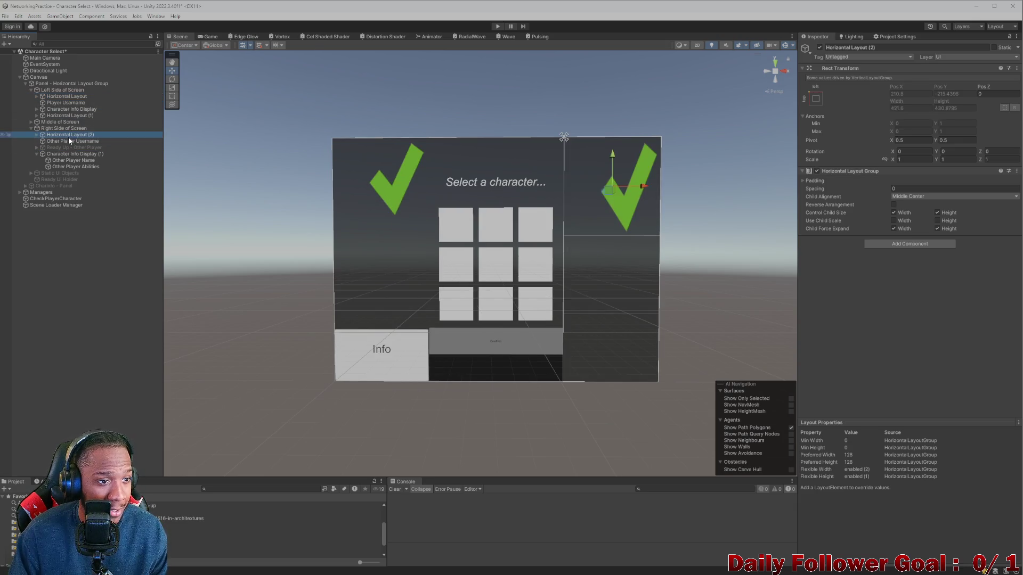
left_click(914, 48)
key("BackSpace")
key("BackSpace")
key("BackSpace")
key("Return")
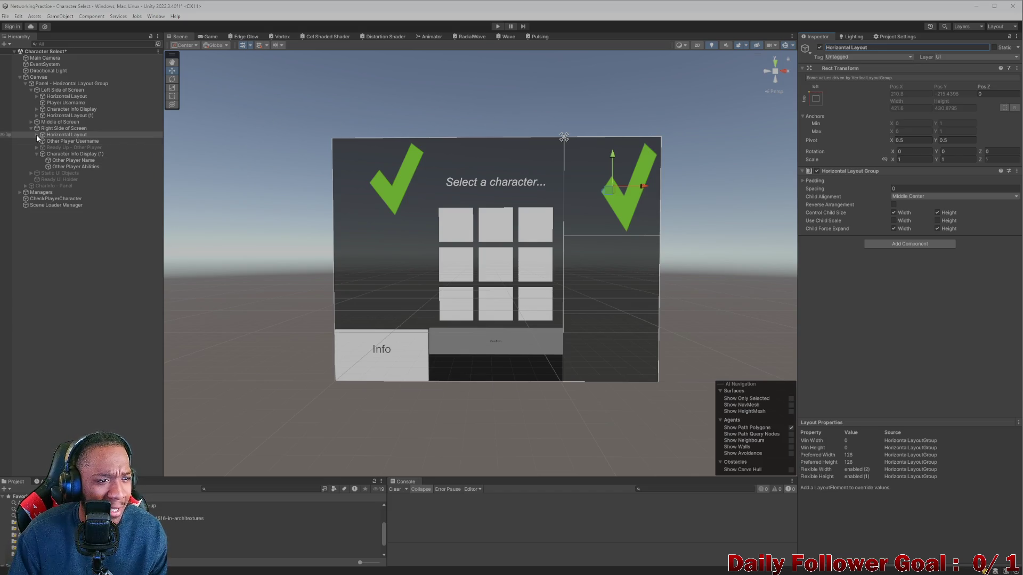
- Delete the copy's Character Name and Ready Checkmark - Image children
left_click(36, 134)
left_click(74, 142)
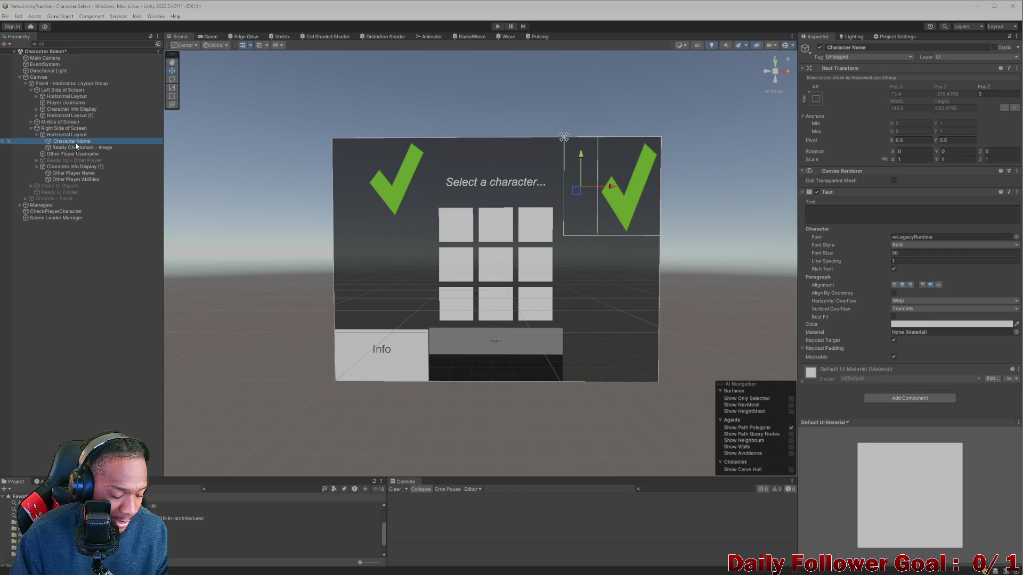
key("Delete")
left_click(77, 141)
key("Delete")
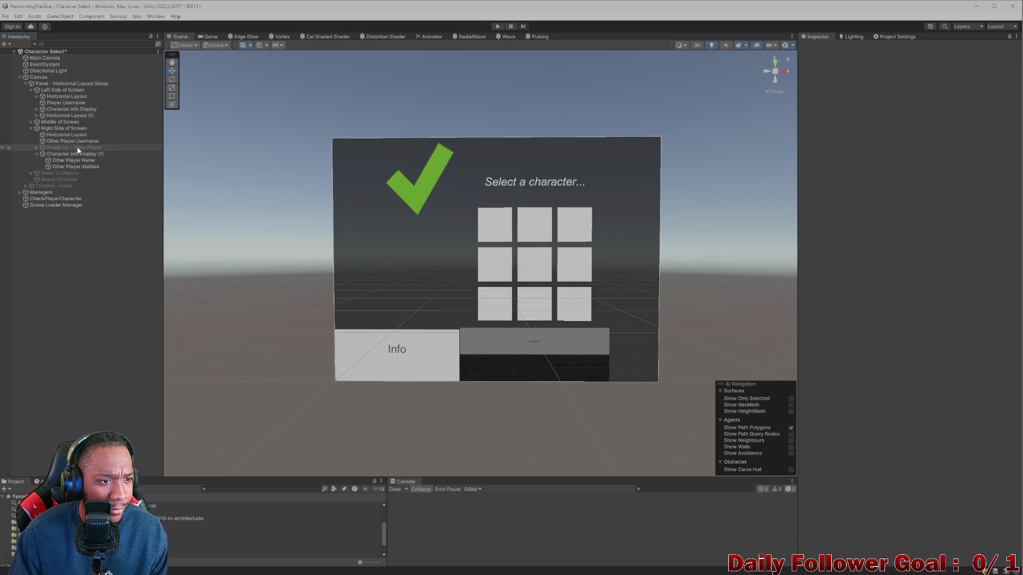
key("ctrl+z")
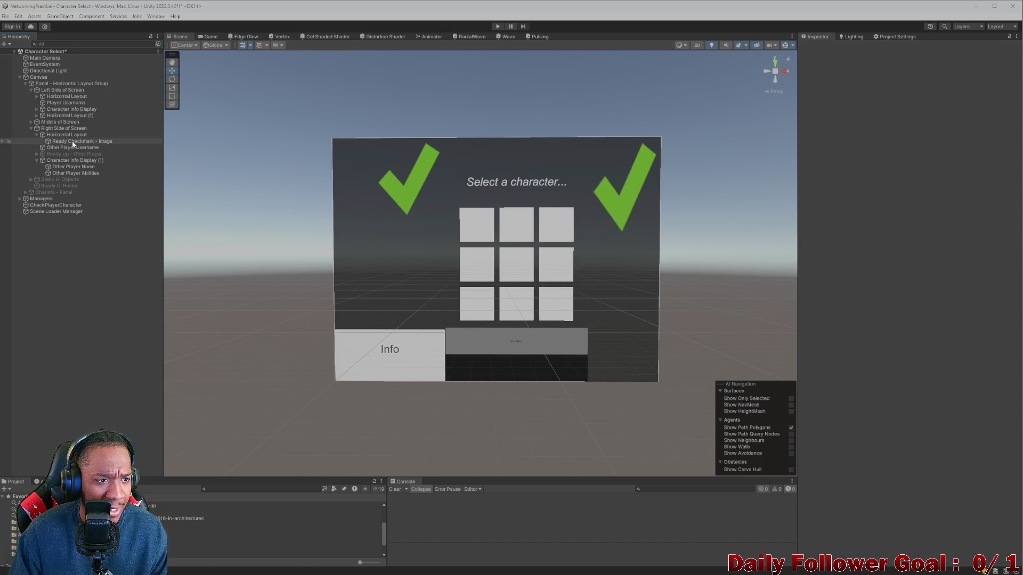
left_click(72, 141)
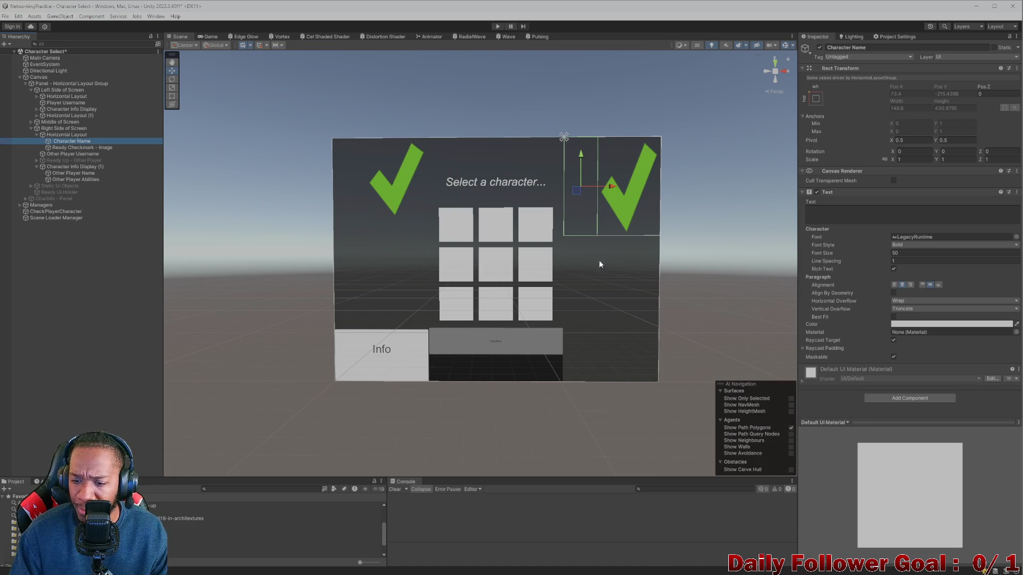
left_click(94, 148)
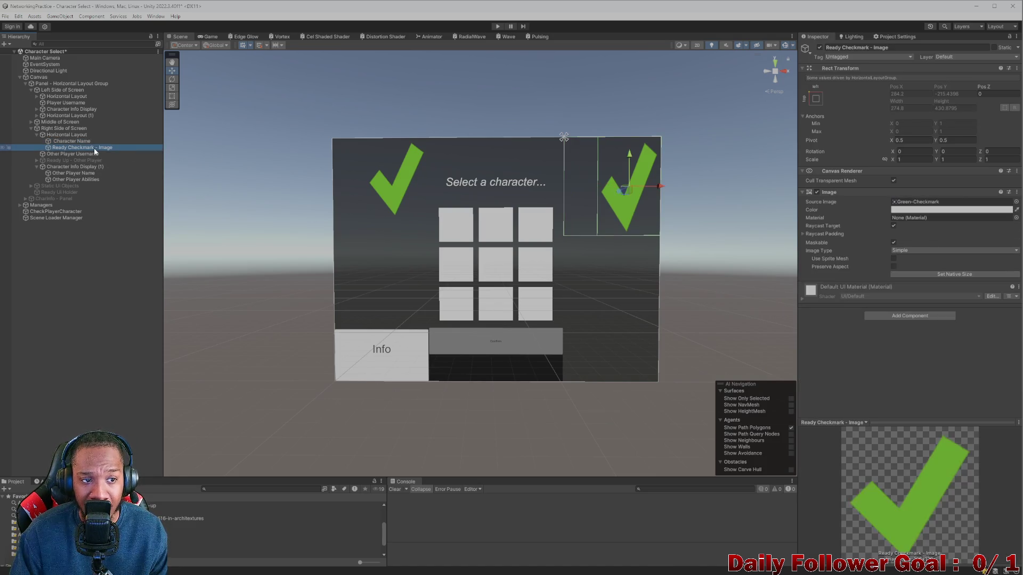
left_click(69, 142, "ctrl")
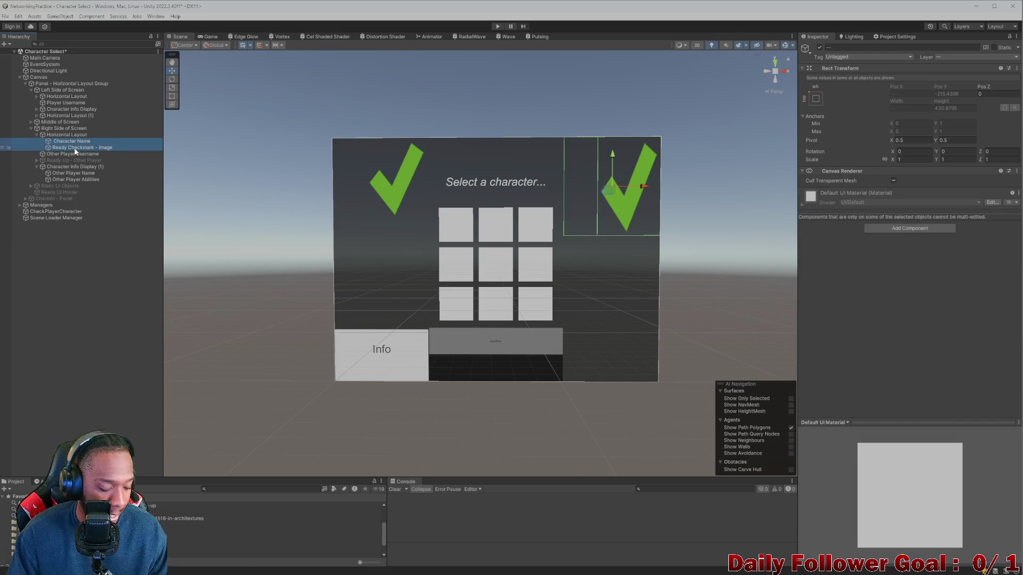
key("Delete")
left_click(71, 135)
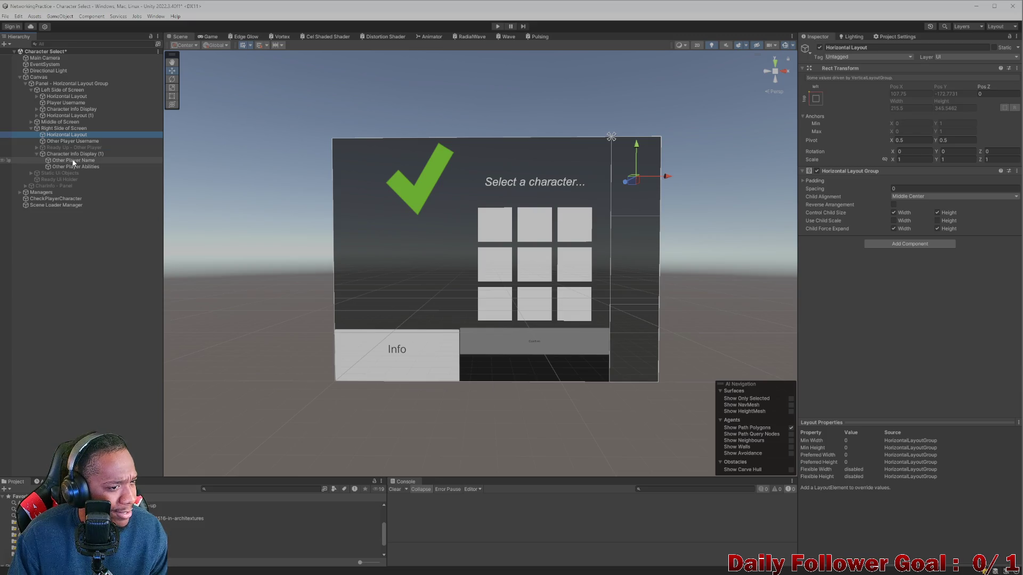
- Rename Other Player Name to Other Characther Name and move it into the right Horizontal Layout
left_click(71, 140)
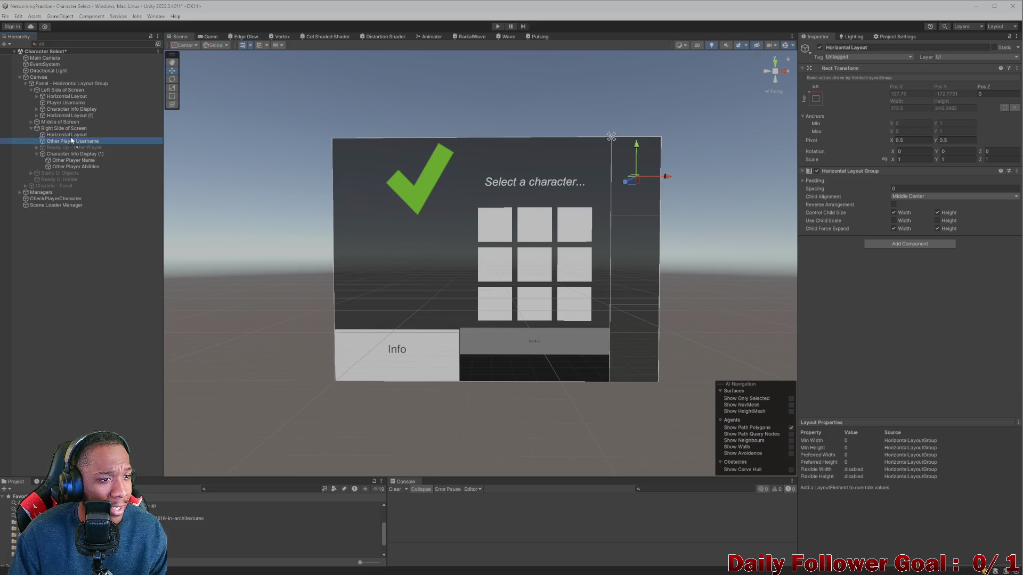
left_click(73, 162)
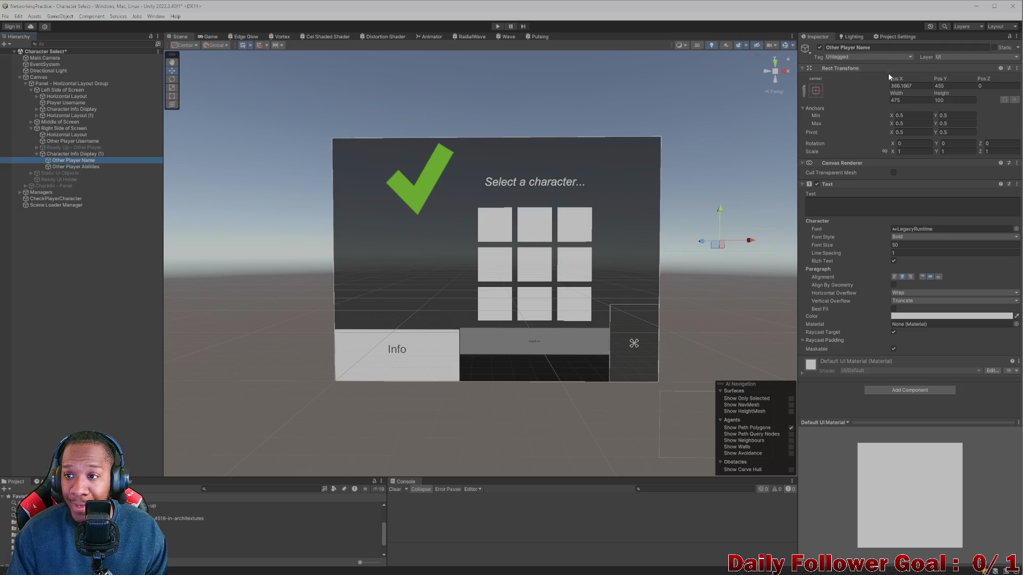
left_click(854, 47)
key("BackSpace")
key("BackSpace")
key("BackSpace")
type("Charachter")
key("Return")
left_click(86, 160)
mouse_move(84, 160)
left_mouse_down()
mouse_move(67, 135)
mouse_move(67, 145)
left_mouse_up()
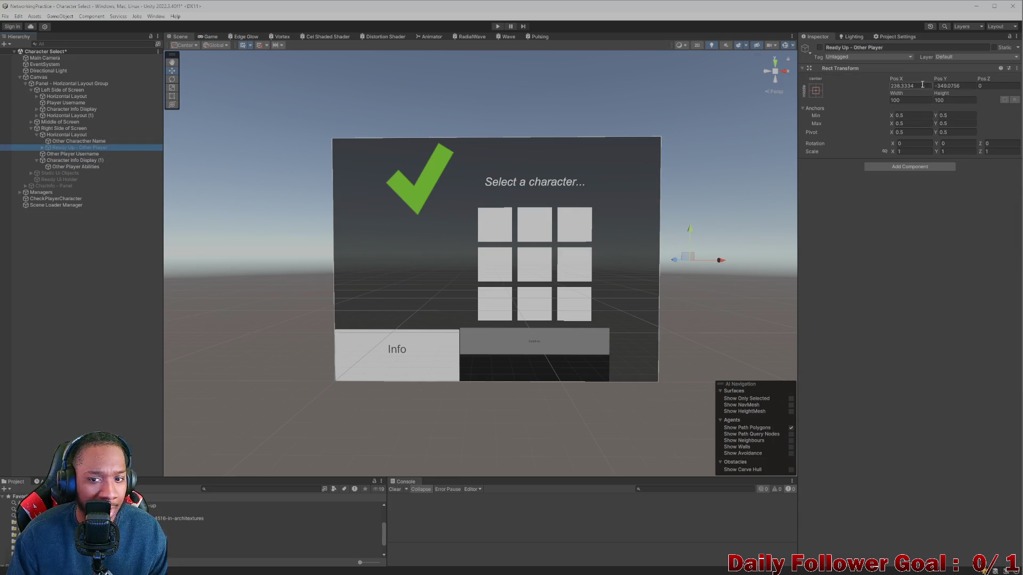
- Activate Ready Up - Other Player and expand it to reach its Ready Checkmark - Image
left_click(820, 47)
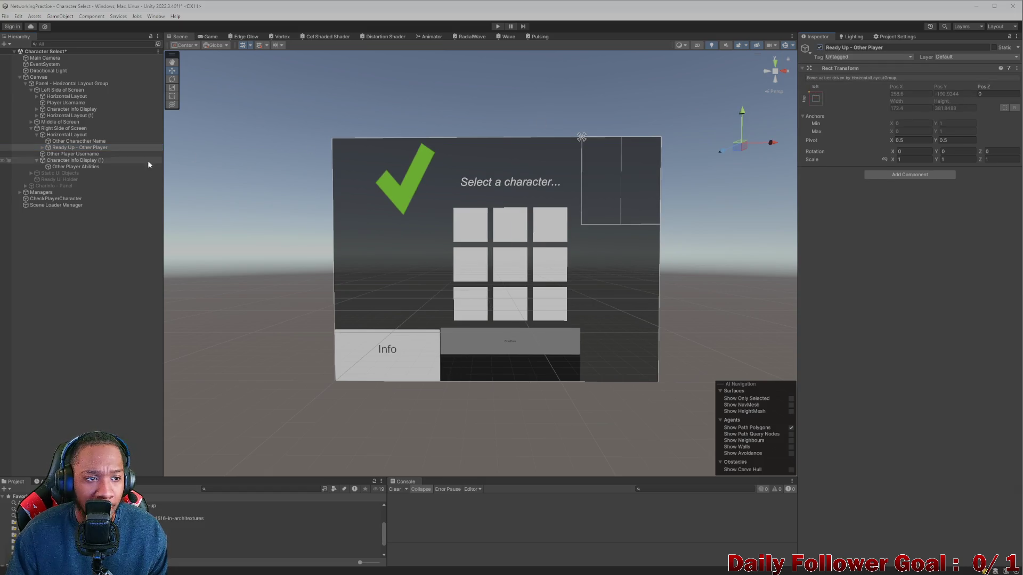
left_click(78, 141)
left_click(48, 148)
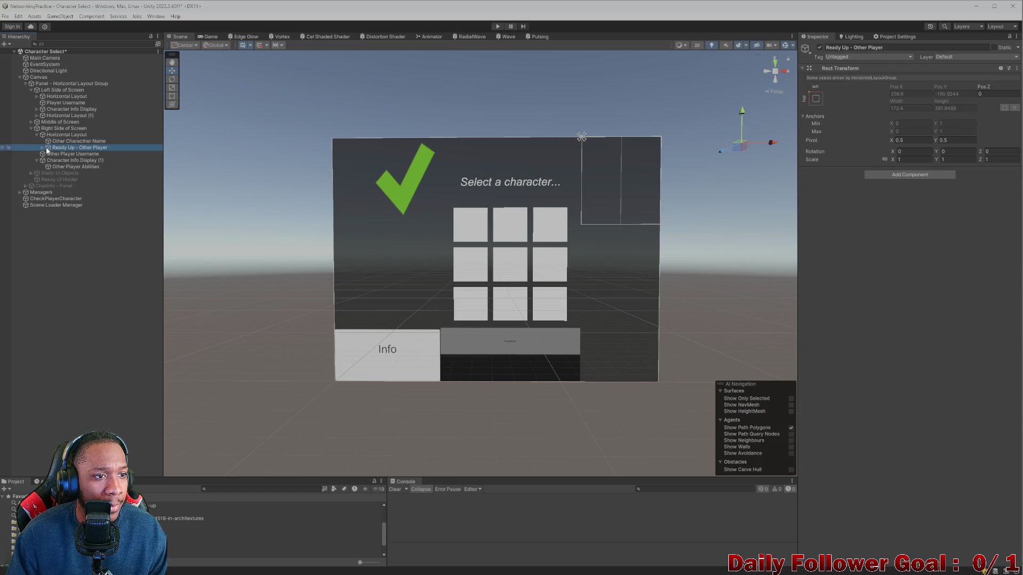
left_click(37, 97)
left_click(36, 97)
left_click(42, 147)
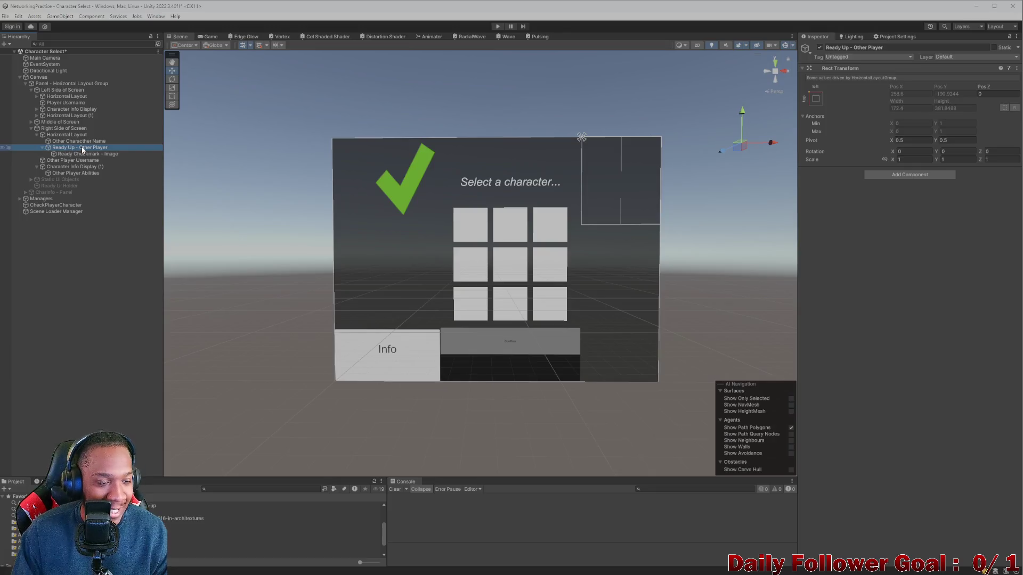
key("Down")
key("Up")
key("Down")
key("Up")
key("Up")
key("Down")
key("Up")
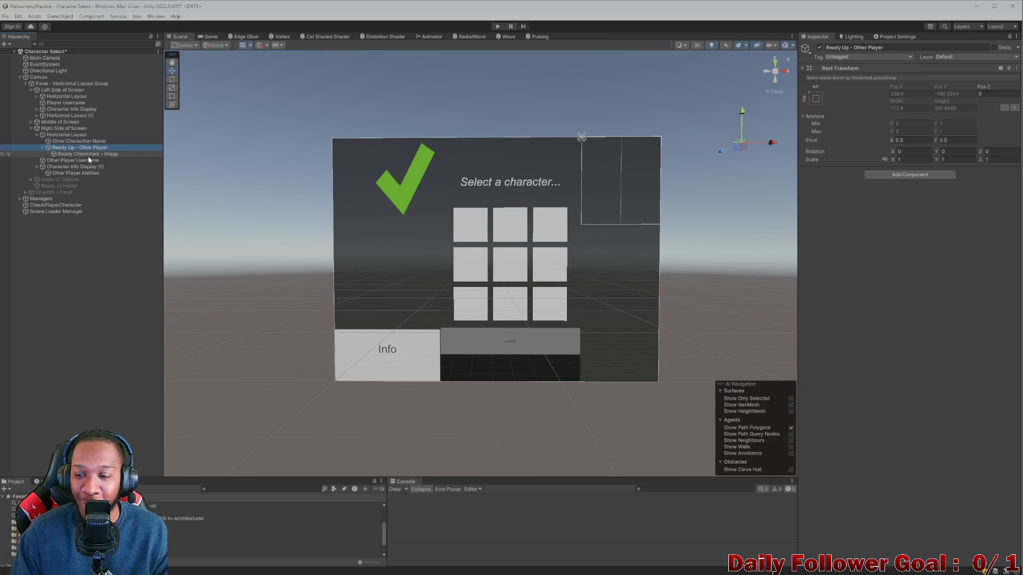
- Move Ready Checkmark - Image into the Horizontal Layout and delete Ready Up - Other Player
left_click_drag(88, 156, 84, 145)
left_click(78, 154)
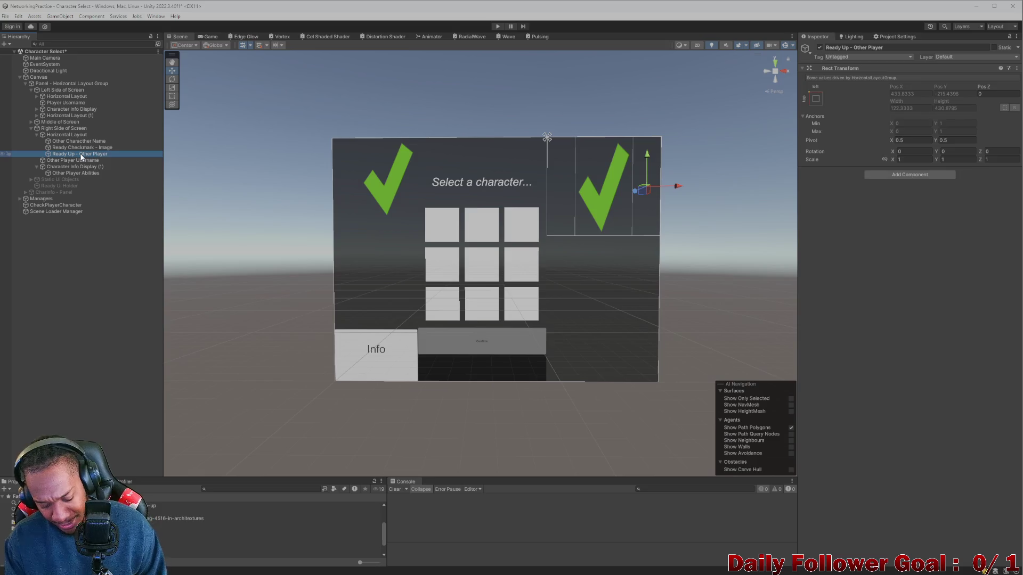
key("Delete")
left_click(88, 148)
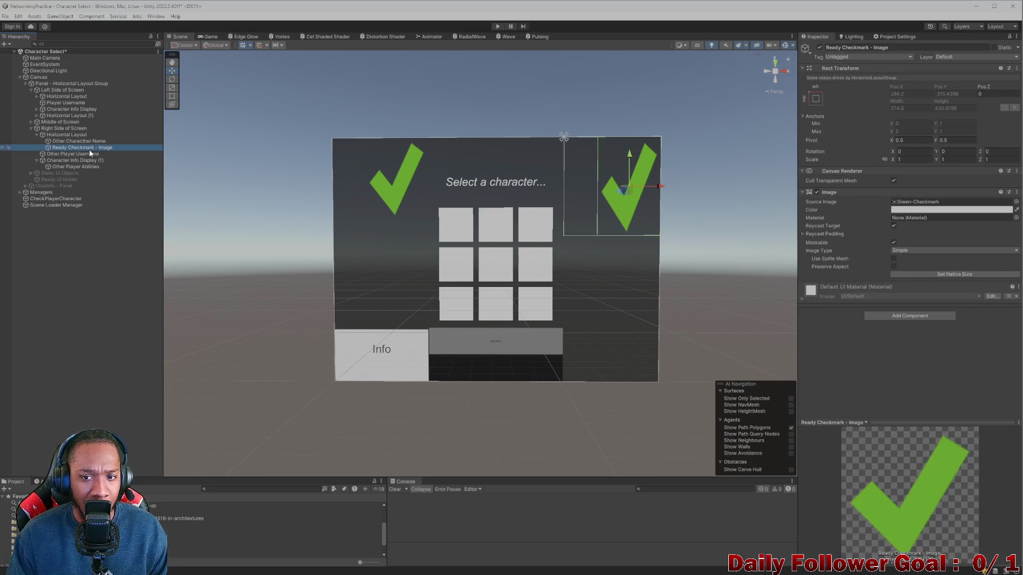
left_click(89, 144)
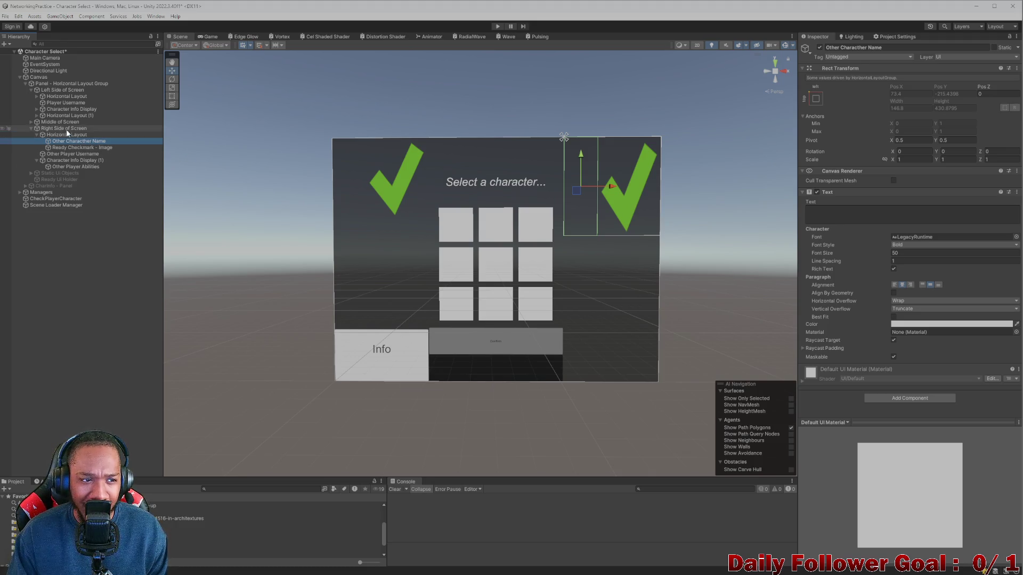
left_click(64, 97)
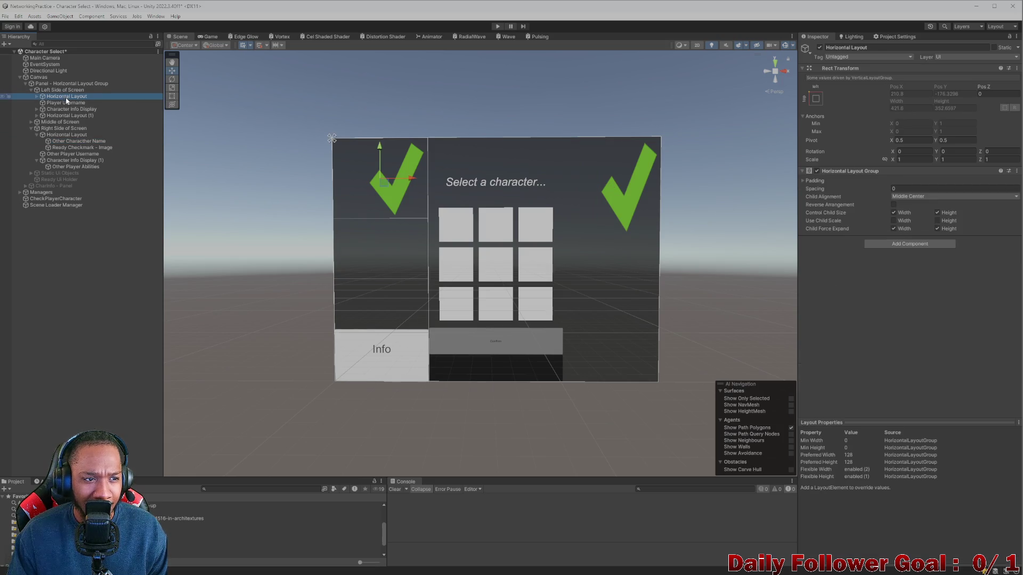
left_click(37, 96)
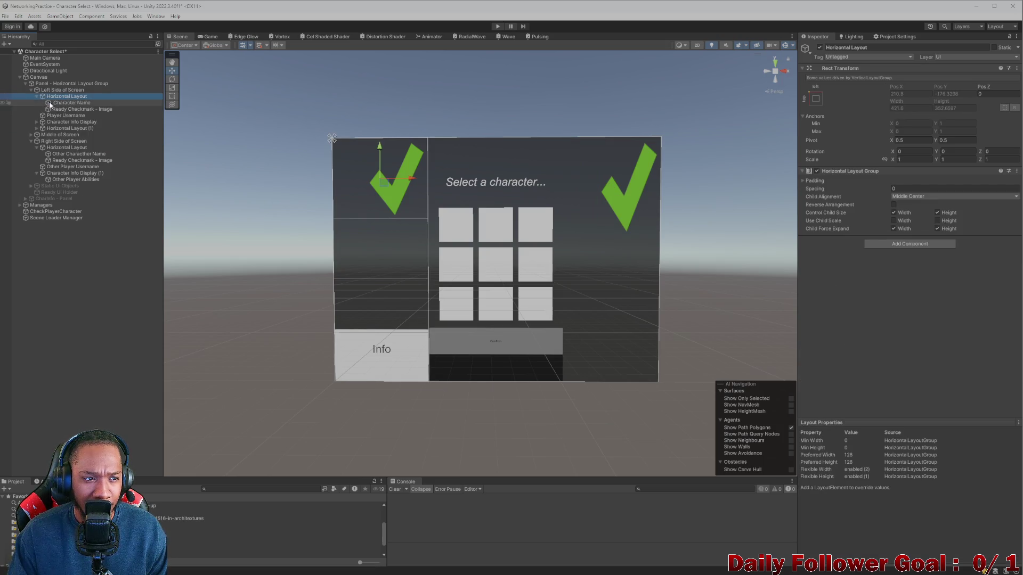
left_click(68, 115)
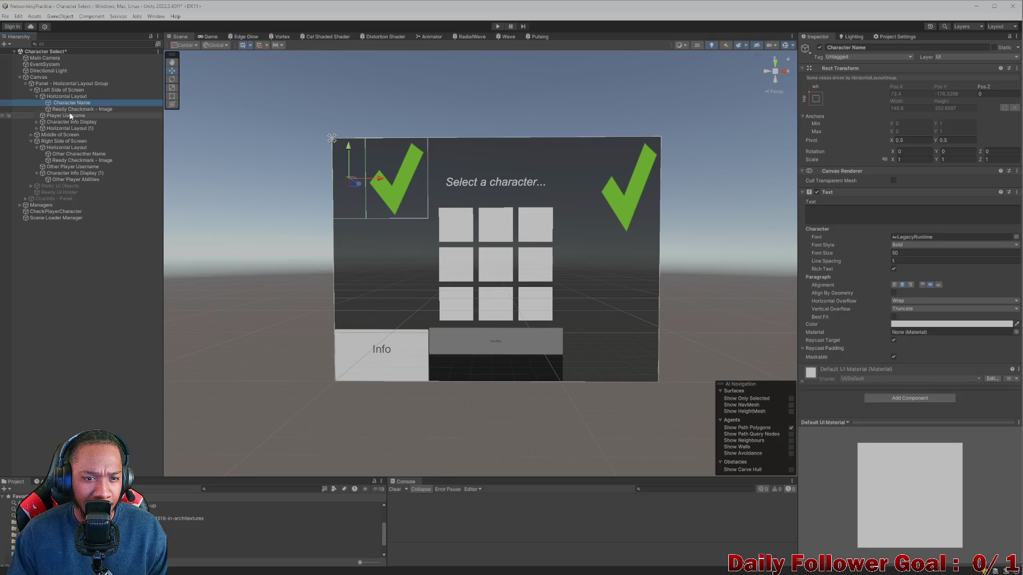
left_click(61, 147)
left_click(63, 154)
left_click(67, 160)
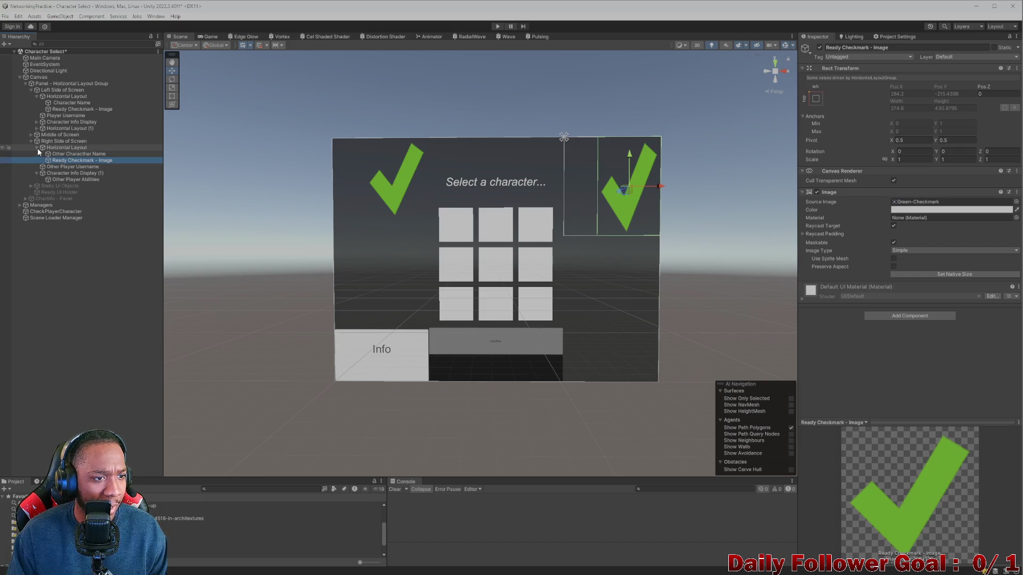
left_click(37, 147)
left_click(65, 155)
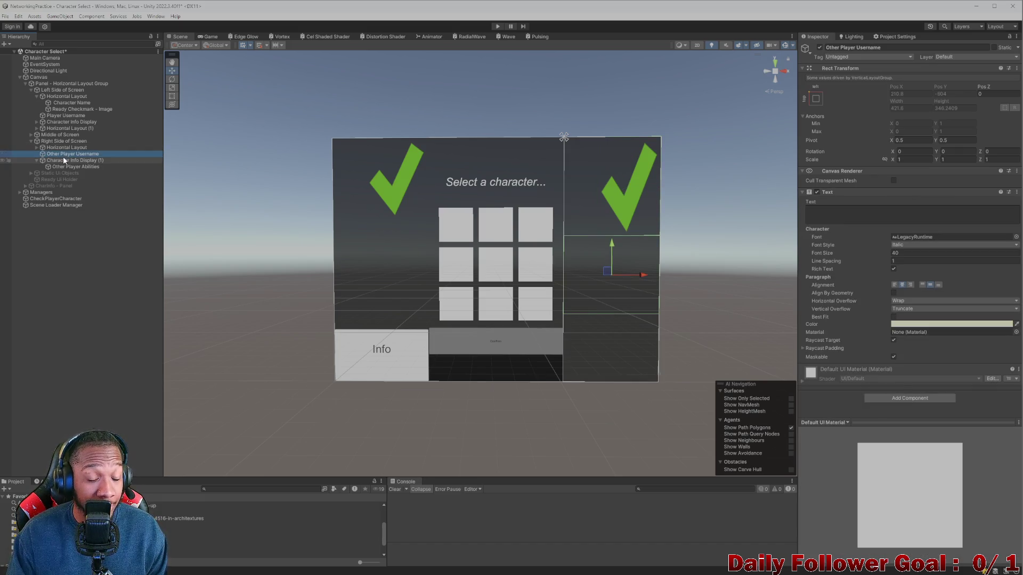
left_click(46, 96)
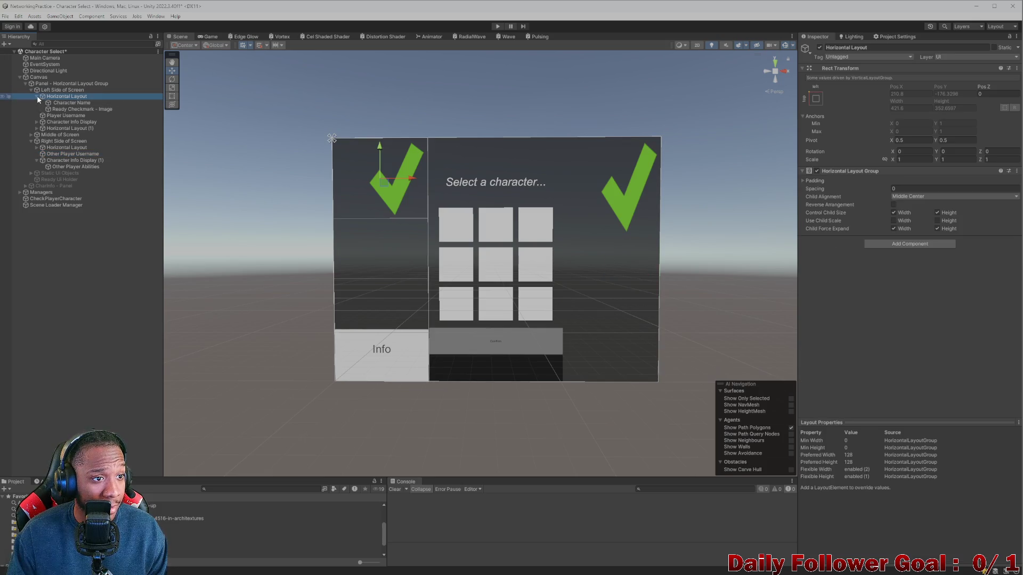
left_click(37, 97)
left_click(61, 104)
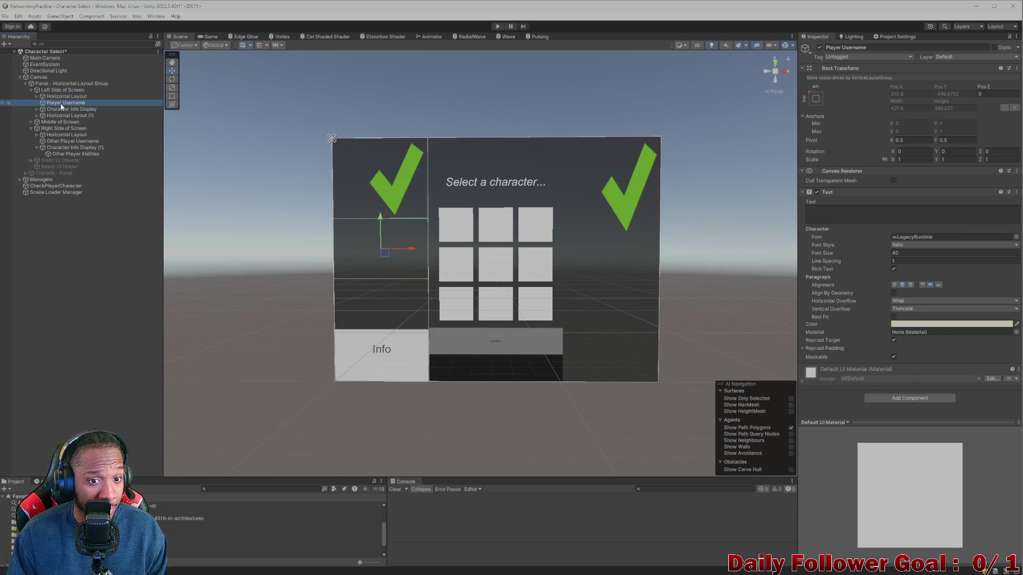
left_click(74, 139)
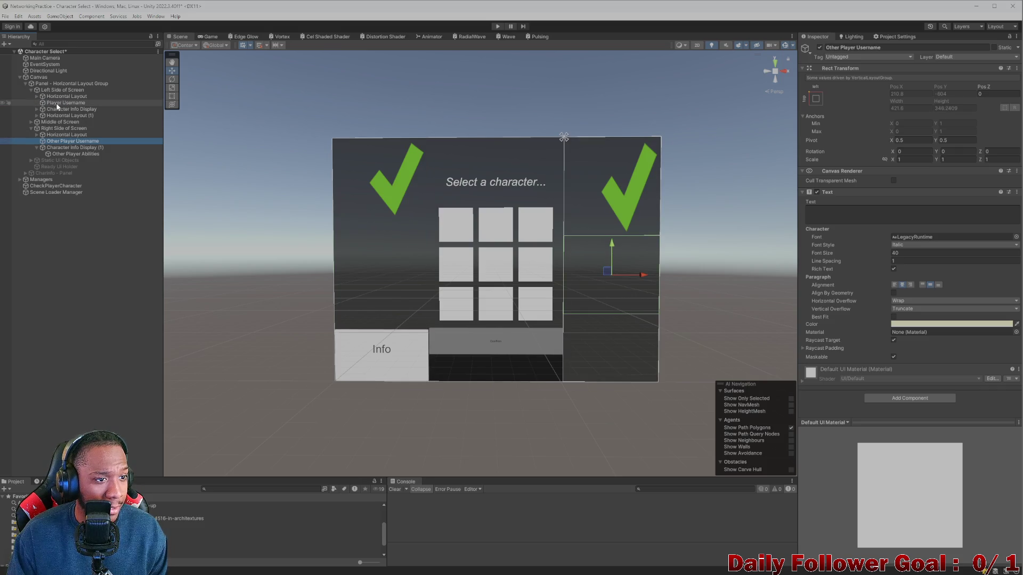
left_click(67, 154)
left_click(68, 146)
left_click(77, 154)
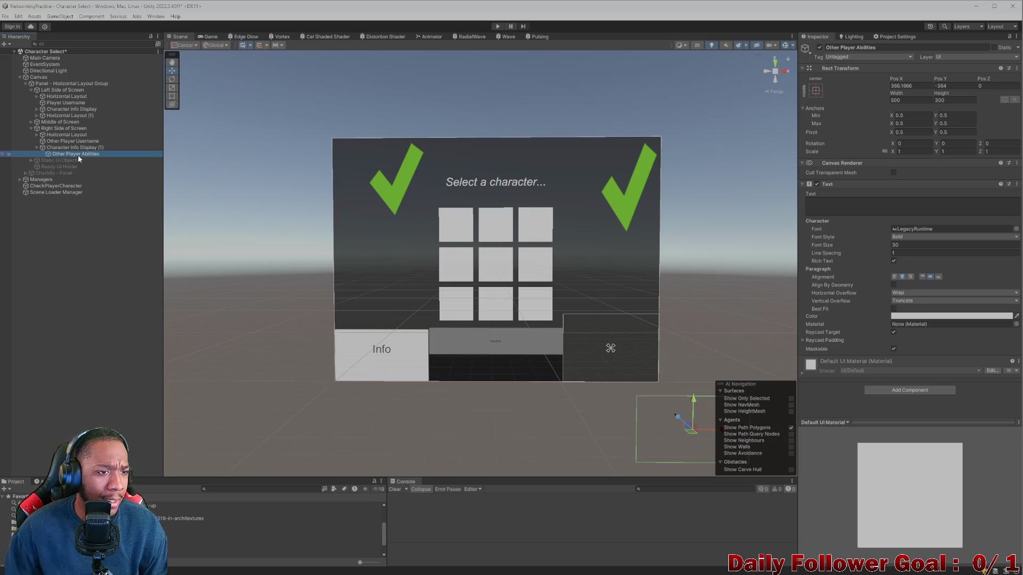
left_click(64, 103)
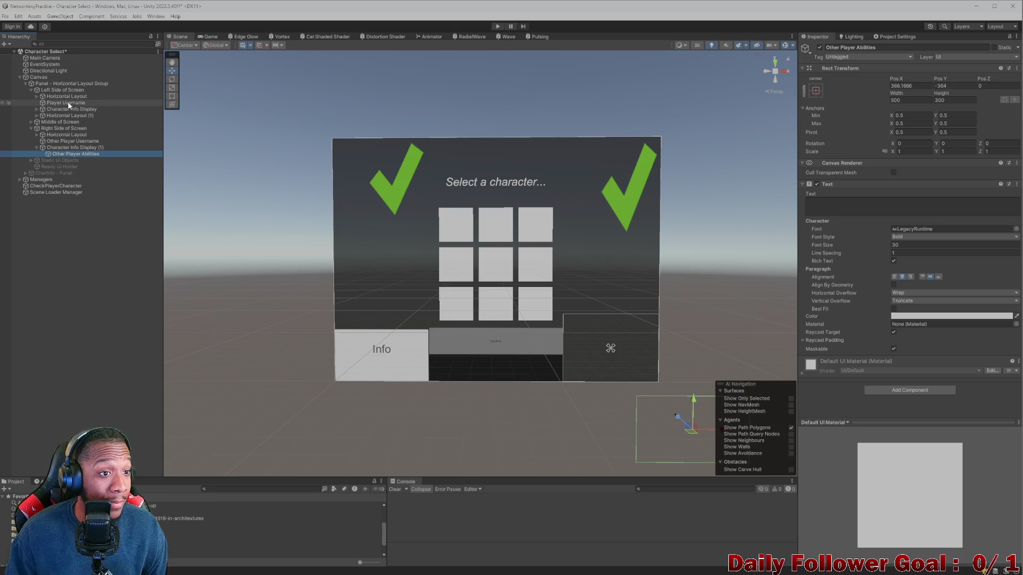
left_click(37, 97)
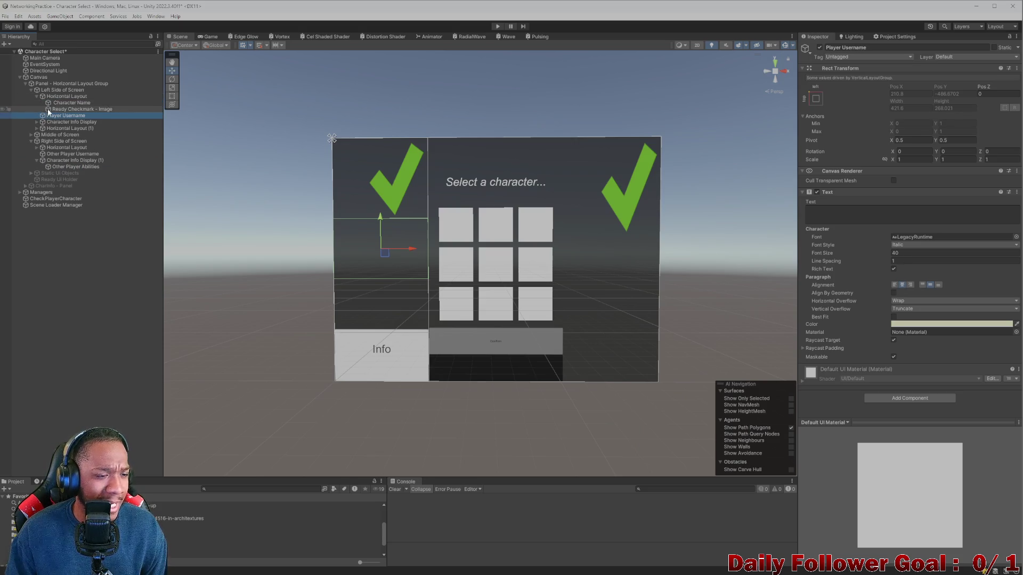
left_click(48, 108)
left_click(37, 96)
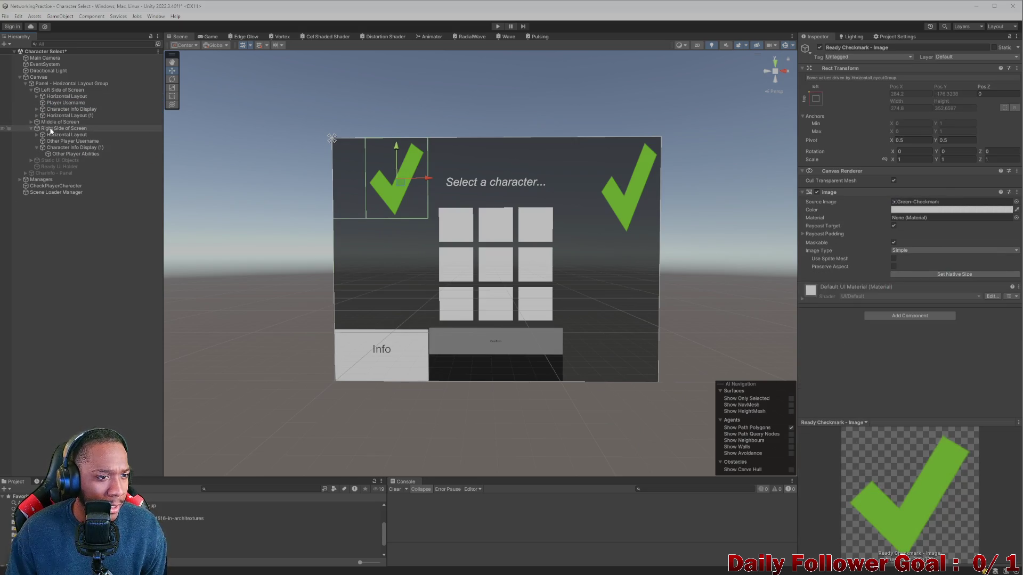
left_click(523, 364)
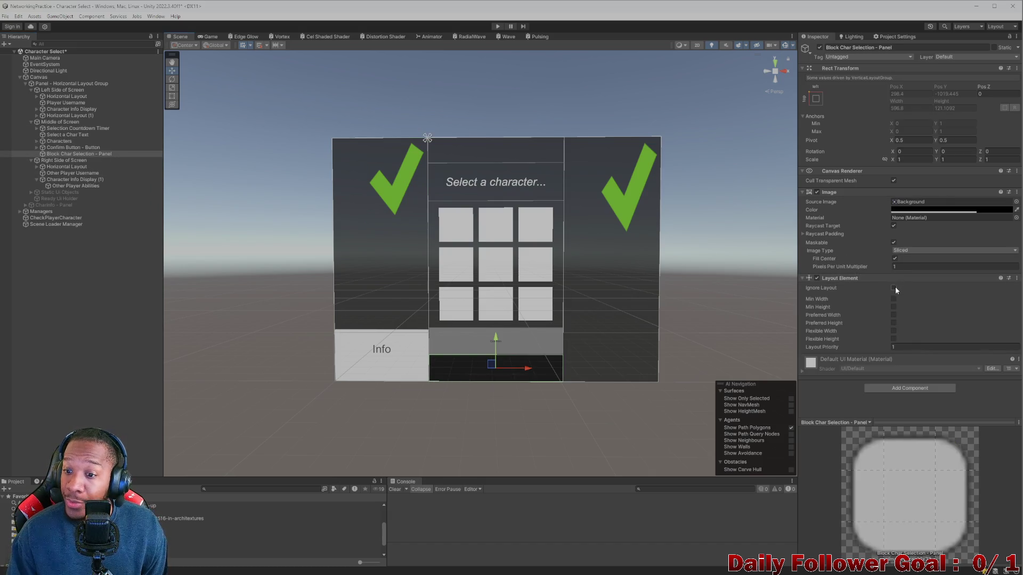
- Tick Ignore Layout on the panel and drag it taller over the grid
left_click(894, 289)
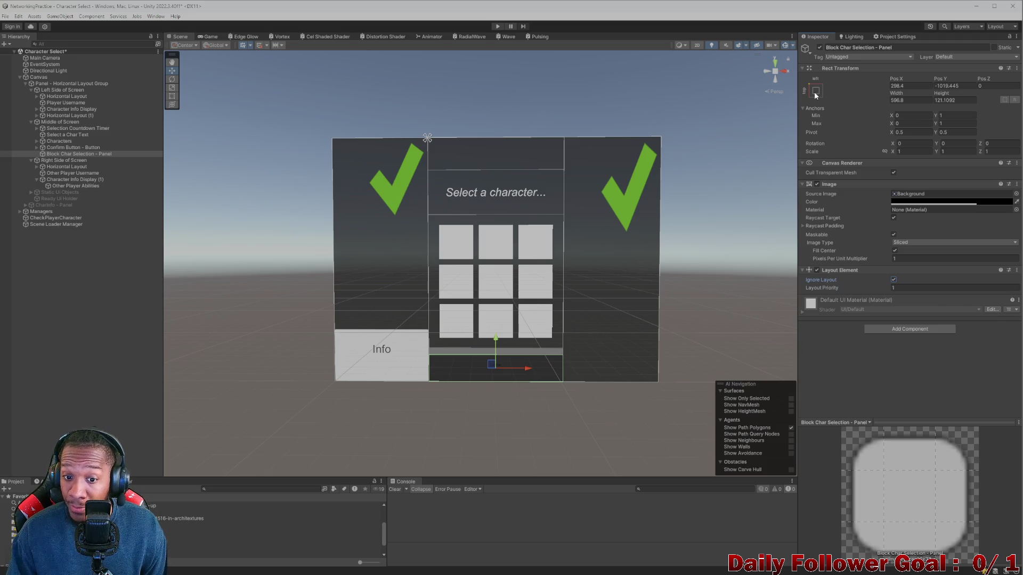
left_click_drag(495, 347, 513, 207)
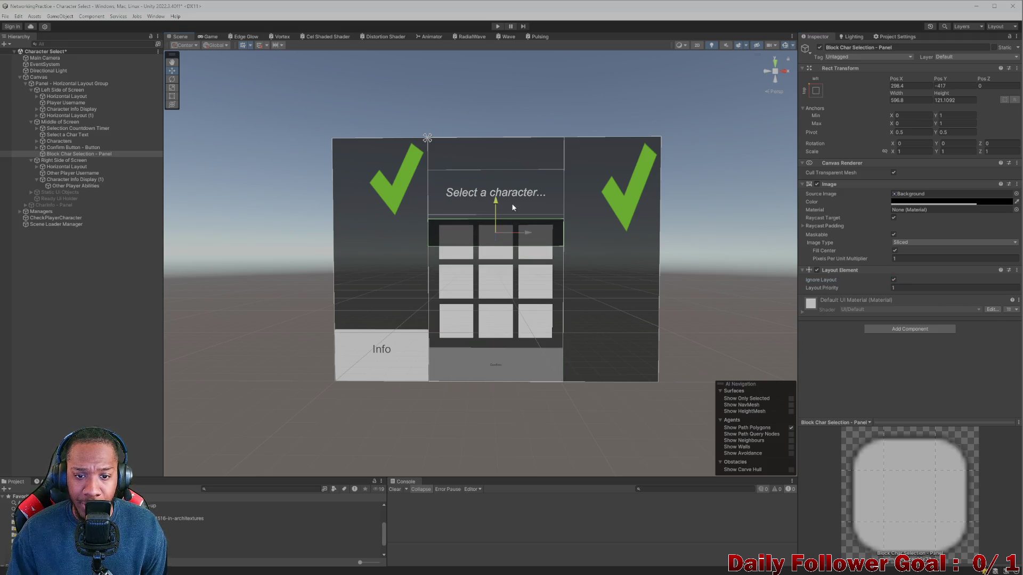
left_click_drag(947, 94, 980, 101)
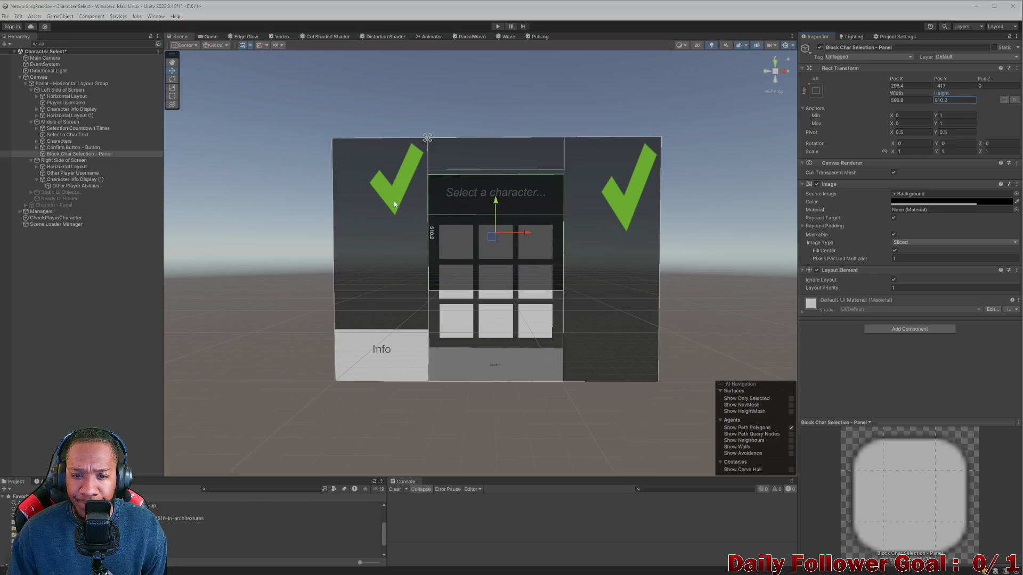
left_click_drag(497, 205, 504, 247)
left_click_drag(962, 95, 975, 96)
left_click_drag(500, 247, 498, 254)
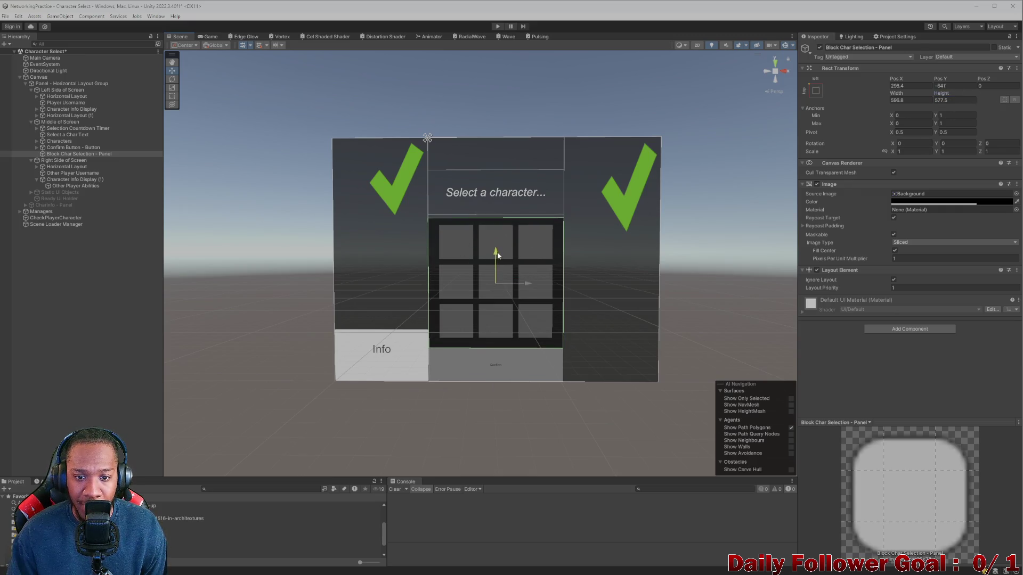
- Anchor the panel middle-centre with Pos X 0, Pos Y 0 and Height 720.3
left_click(816, 91)
left_click(861, 171)
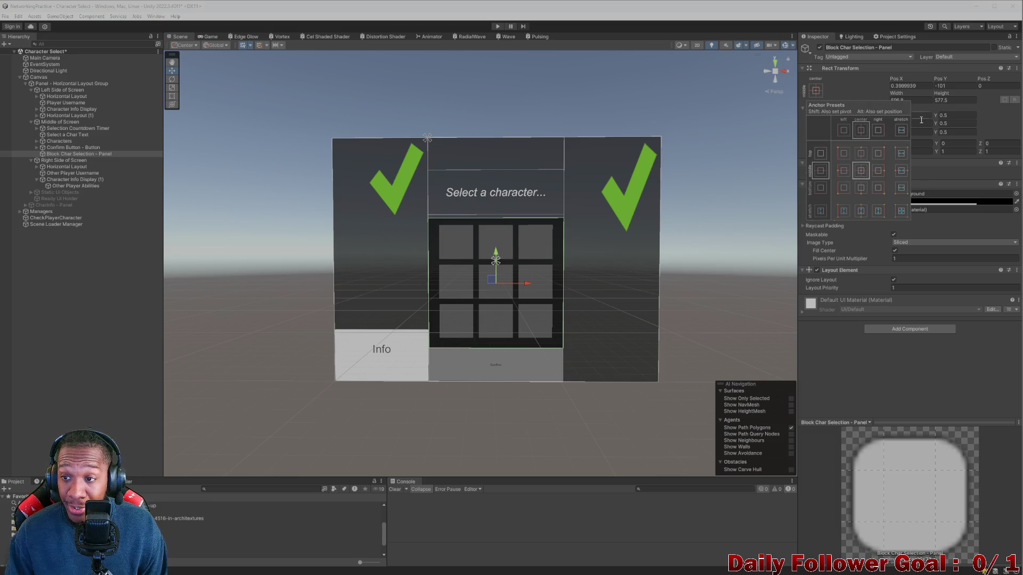
left_click(856, 83)
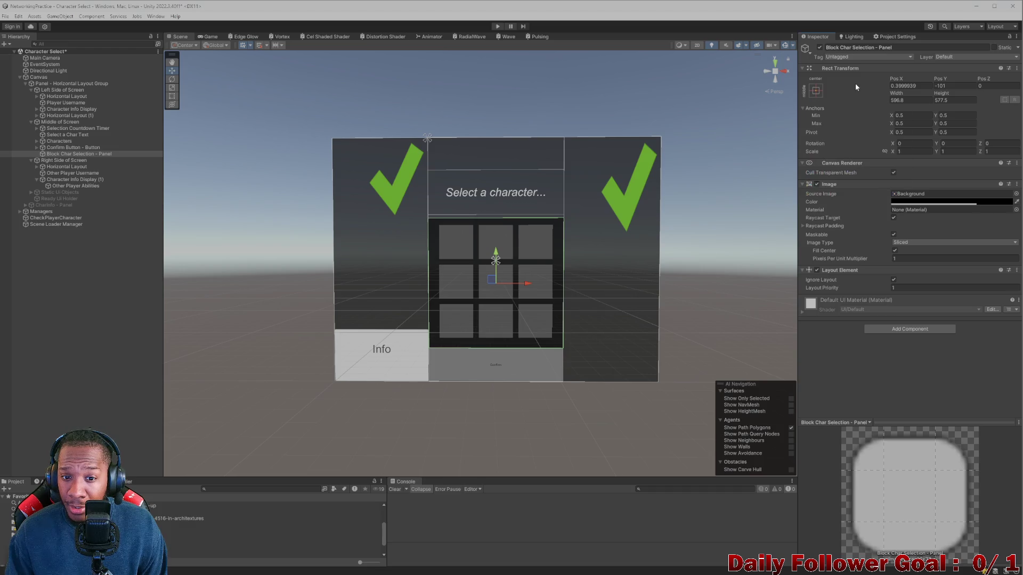
left_click(916, 86)
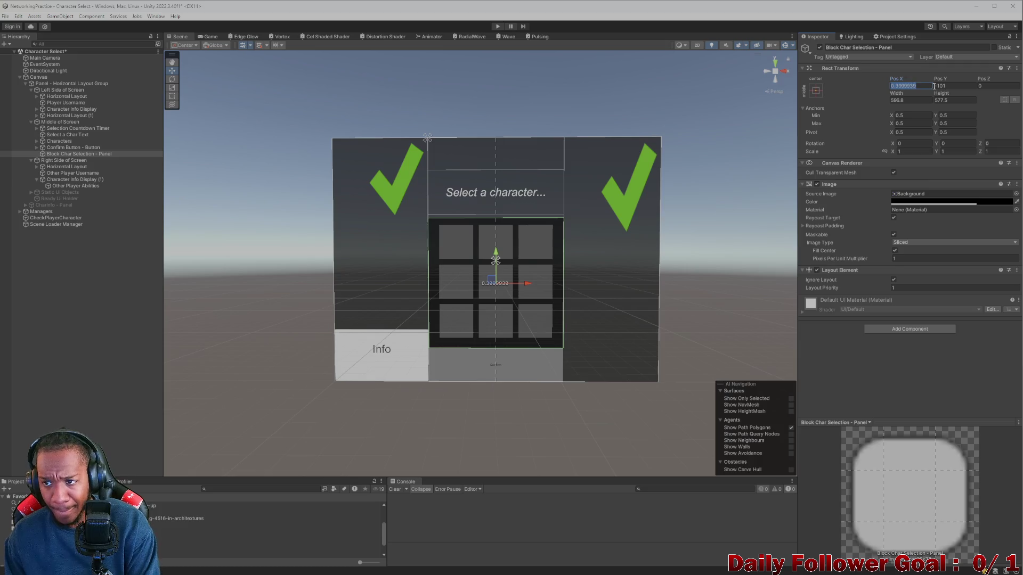
type("0")
key("Tab")
type("0")
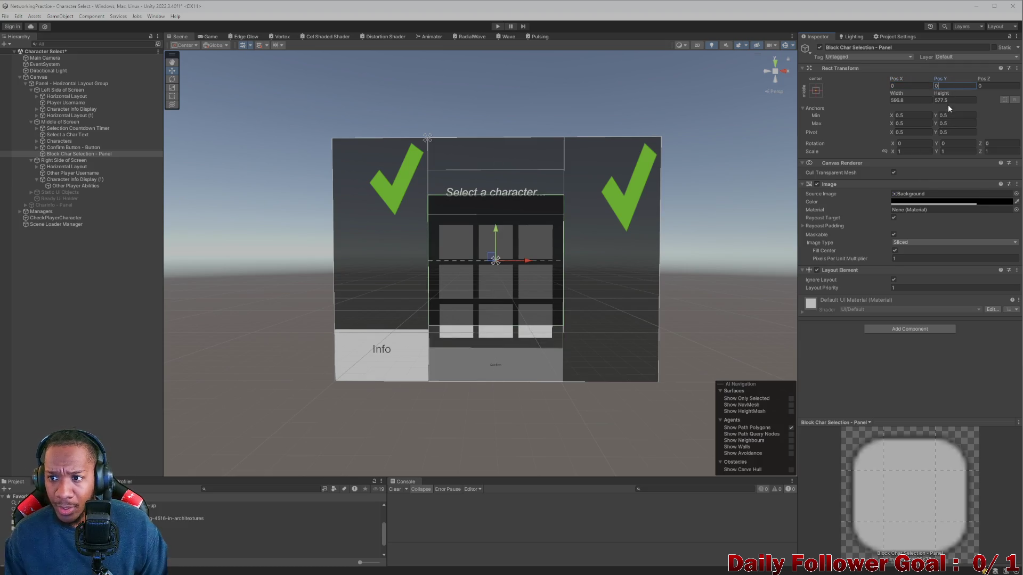
left_click(941, 98)
type("720.3")
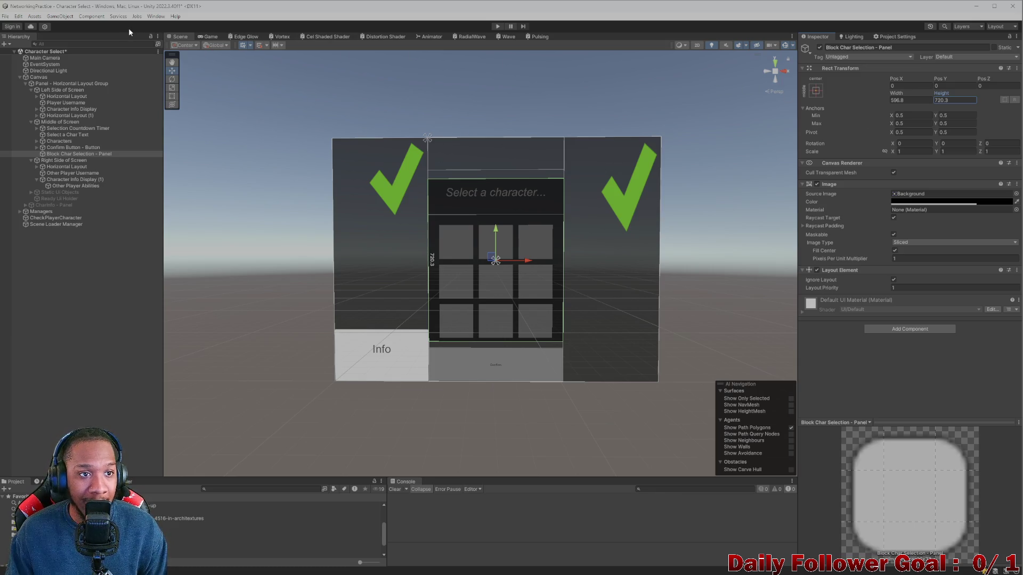
left_click(210, 36)
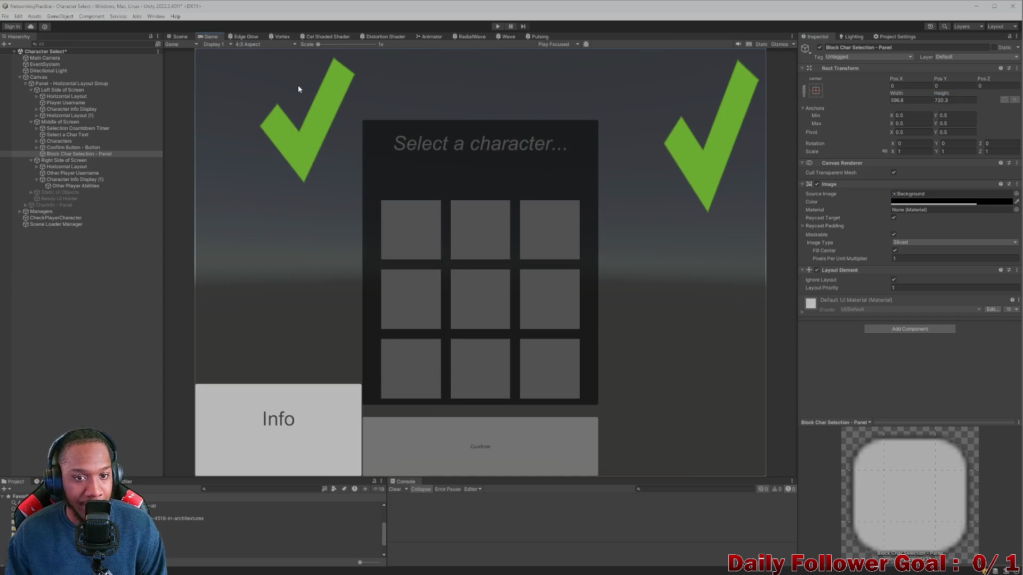
- Cycle the Game view preview through 20:9, 4:3 and portrait 9:20, ending on 20:9
left_click(250, 44)
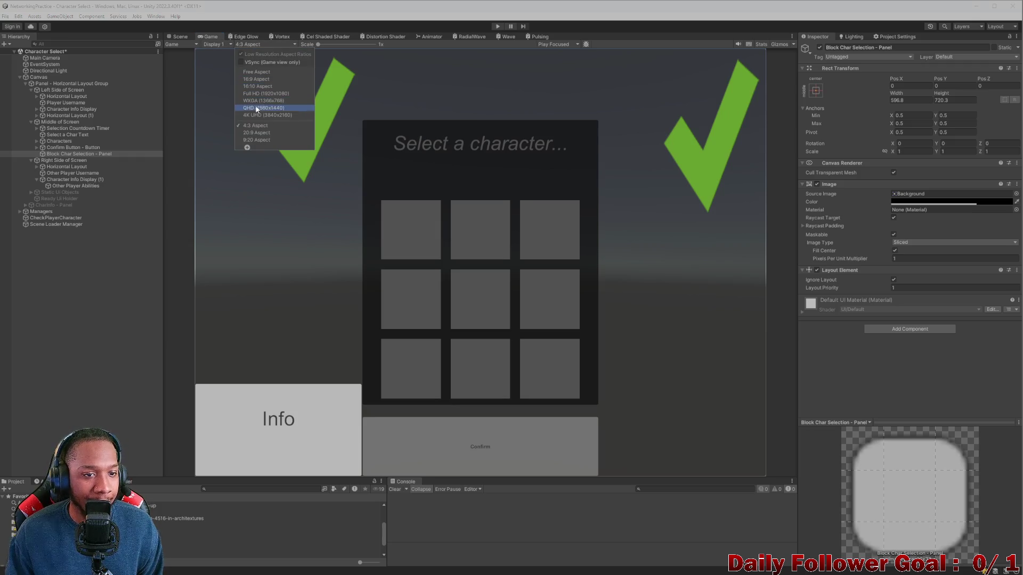
left_click(255, 133)
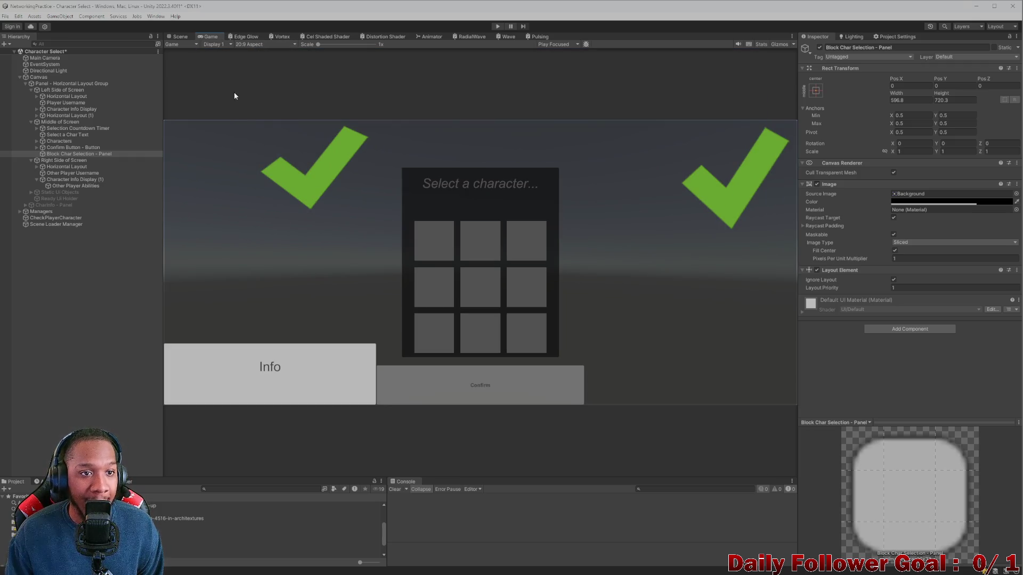
left_click(253, 46)
left_click(262, 127)
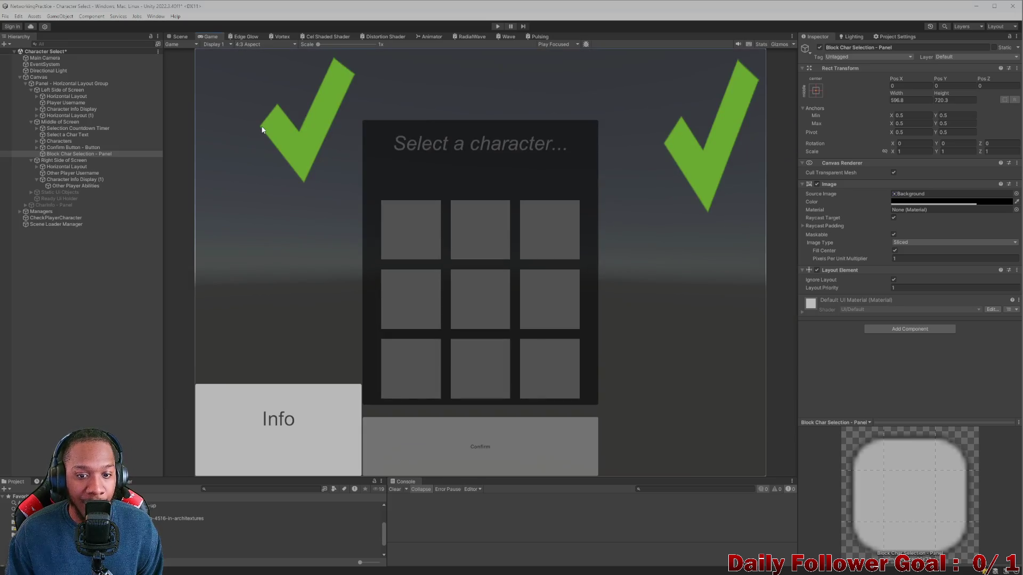
left_click(263, 45)
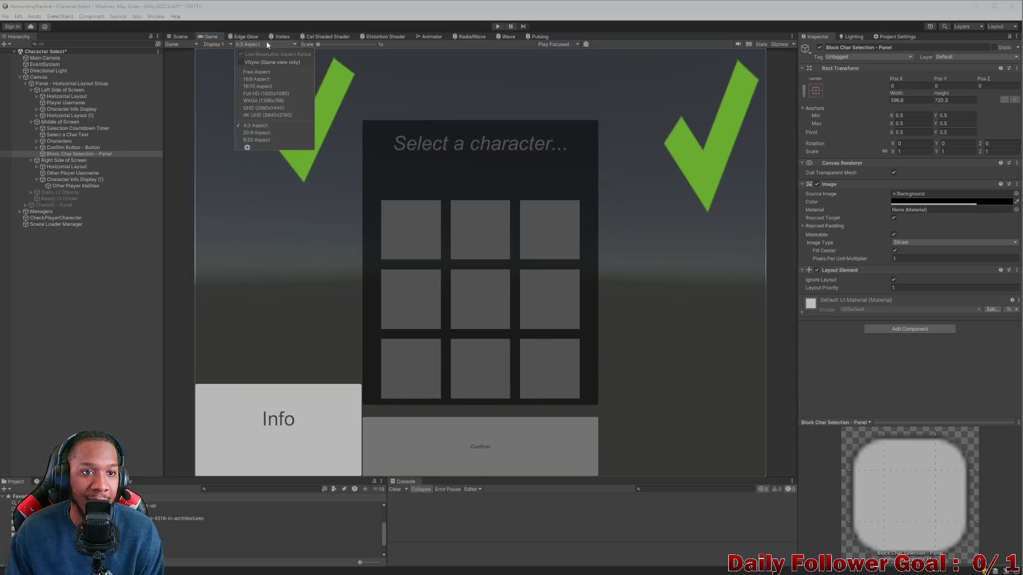
left_click(260, 139)
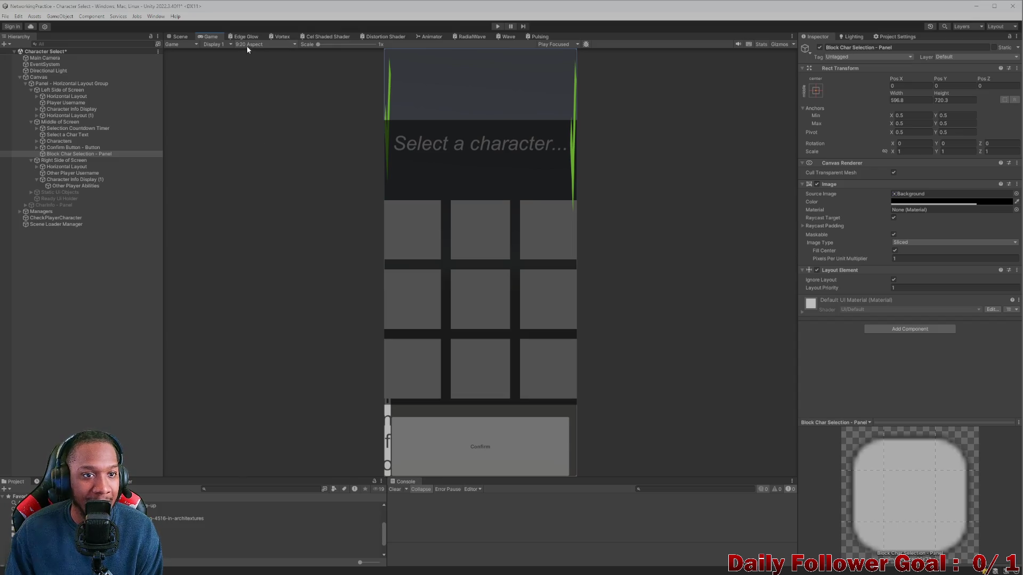
left_click(247, 46)
left_click(255, 125)
left_click(255, 44)
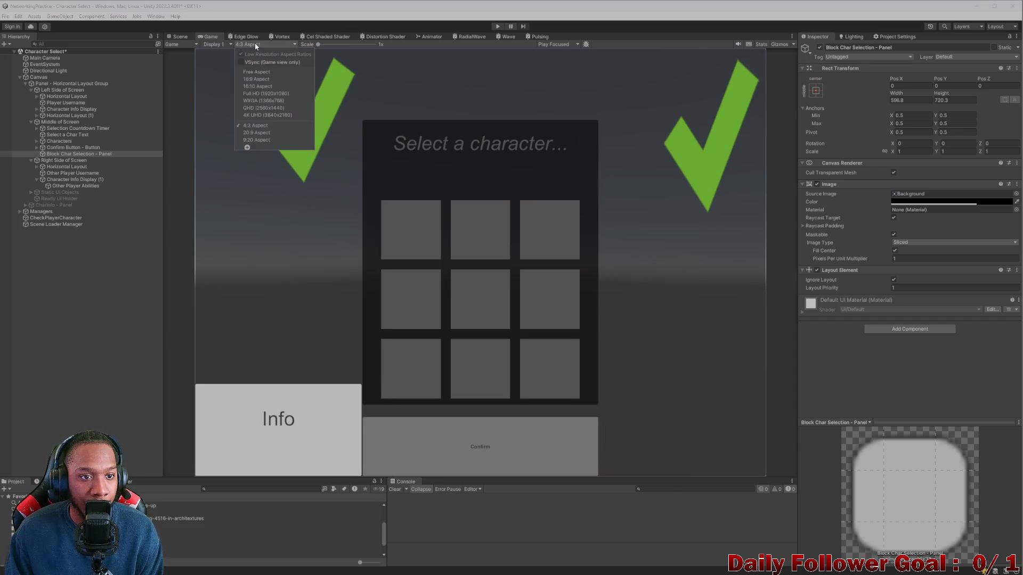
left_click(263, 134)
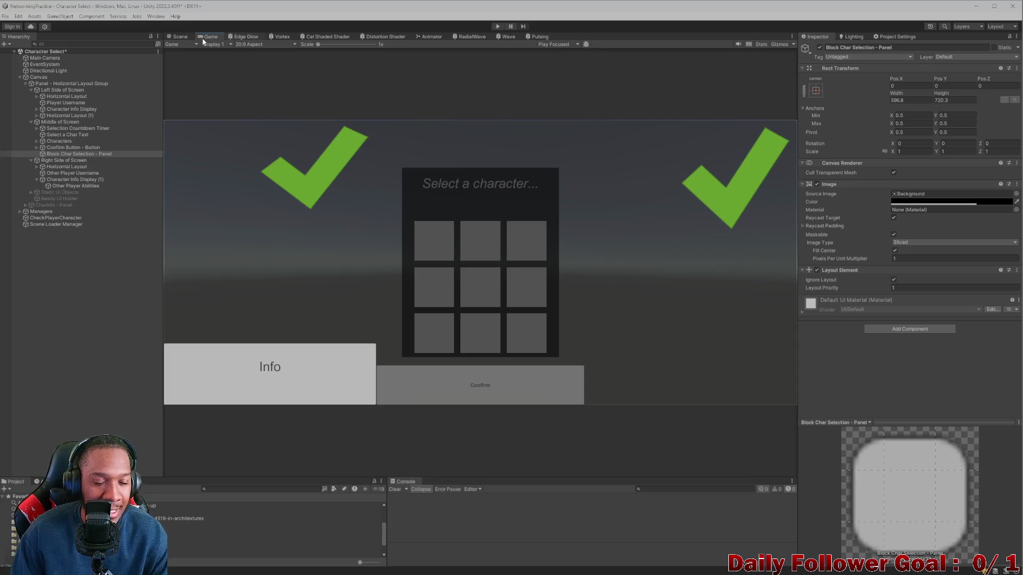
- Create an empty child named Parent under Middle of Screen
left_click(180, 37)
left_click_drag(318, 97, 321, 58)
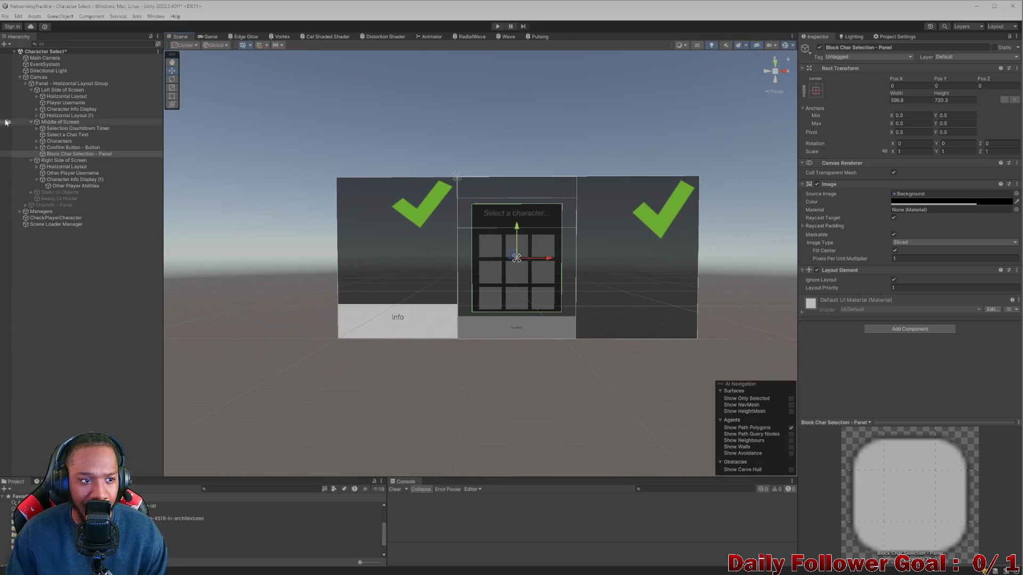
right_click(74, 149)
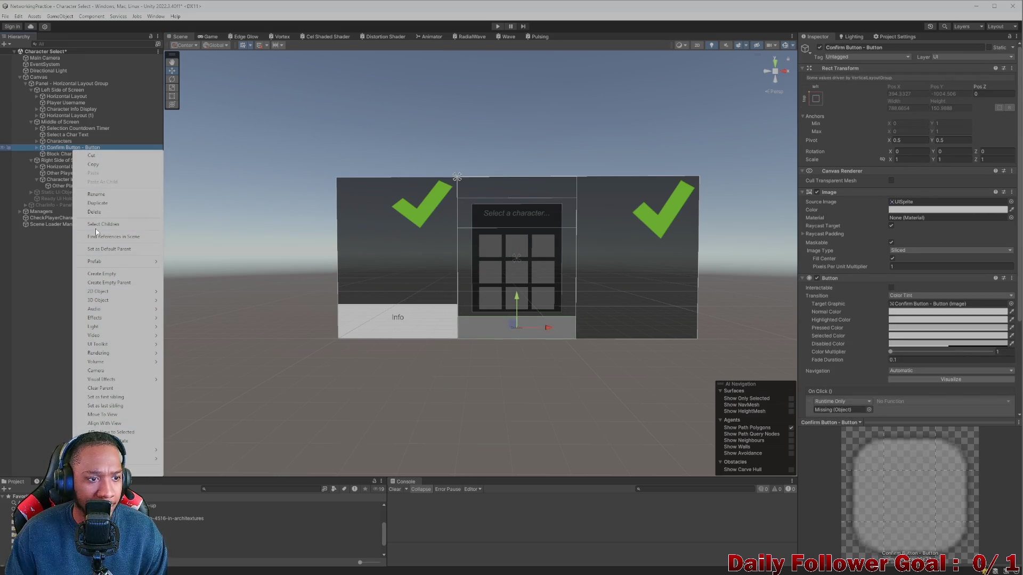
left_click(54, 123)
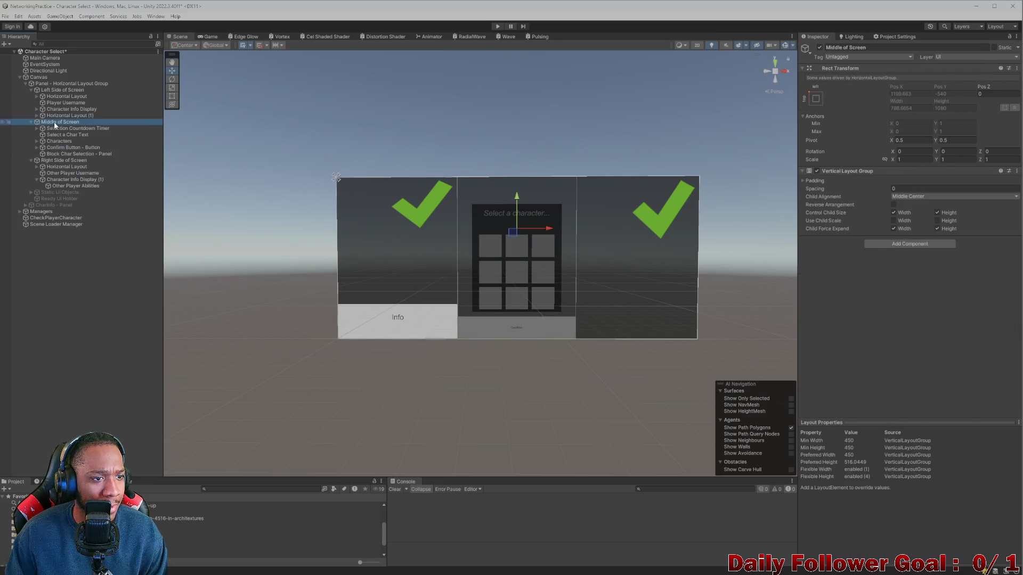
right_click(53, 123)
left_click(105, 248)
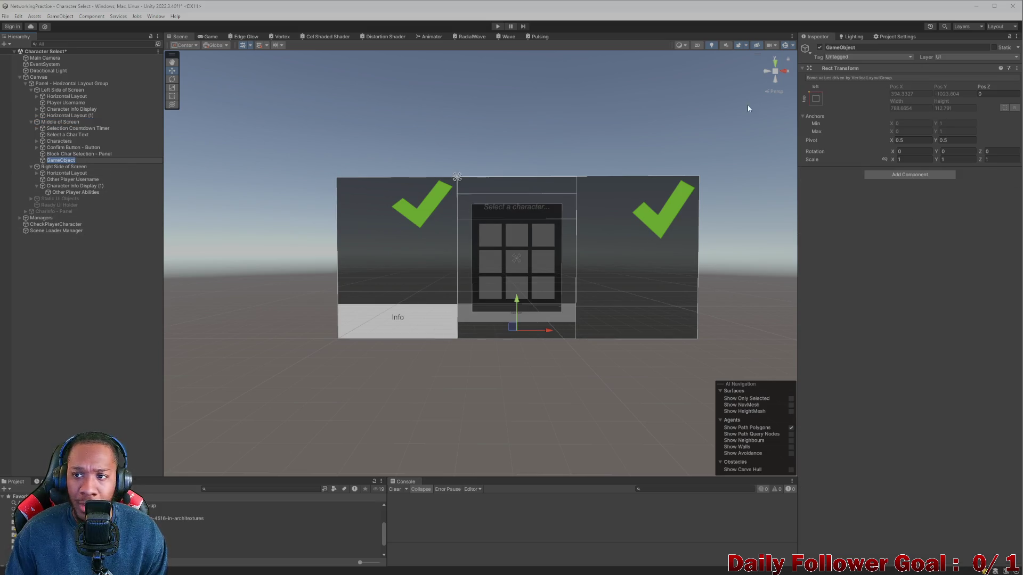
left_click(896, 49)
type("PAre")
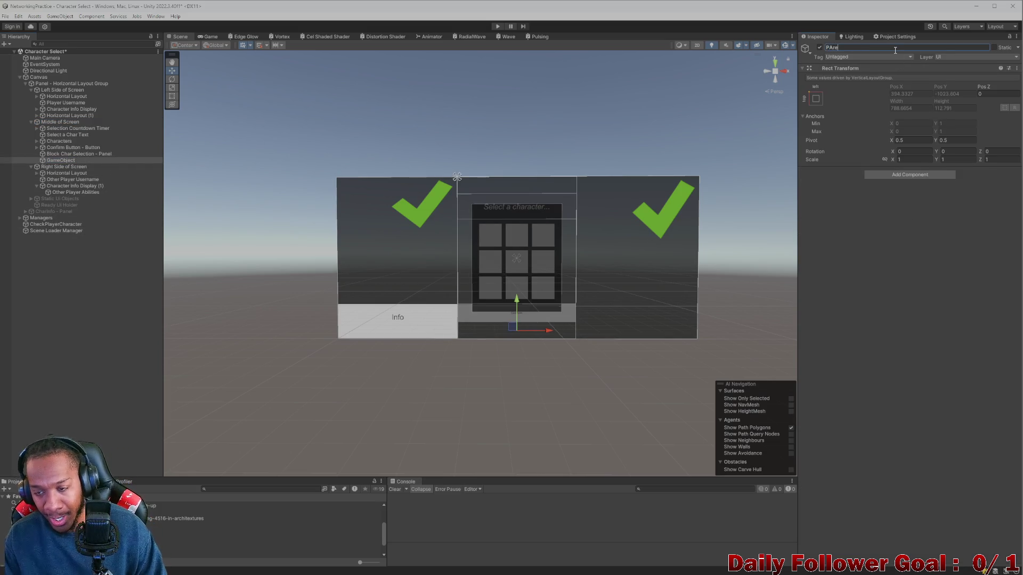
key("BackSpace")
key("BackSpace")
key("BackSpace")
key("Return")
- Nest Block Char Selection - Panel inside Parent and check Parent's layout settings
left_click_drag(56, 154, 56, 154)
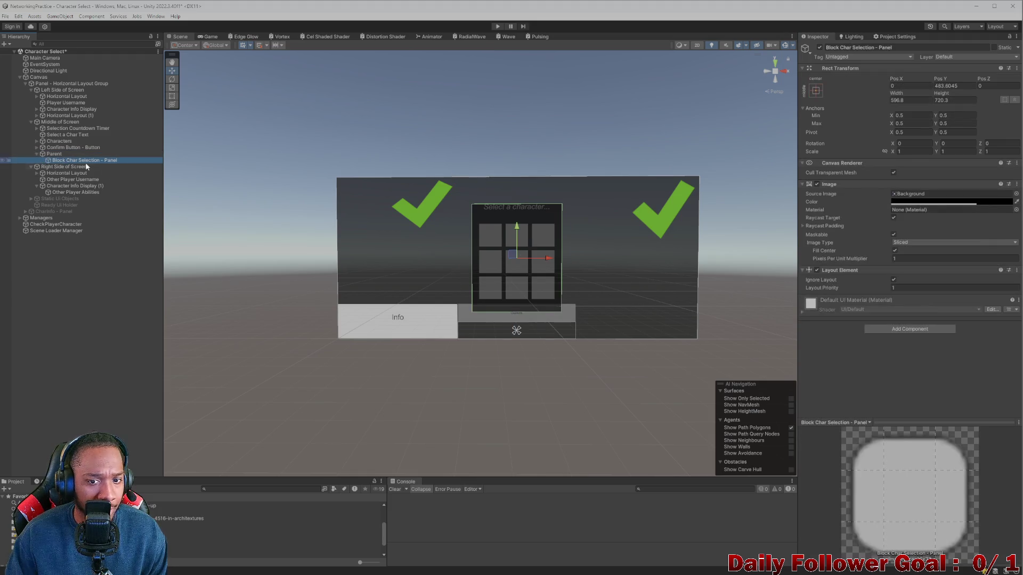
left_click(53, 154)
left_click(815, 98)
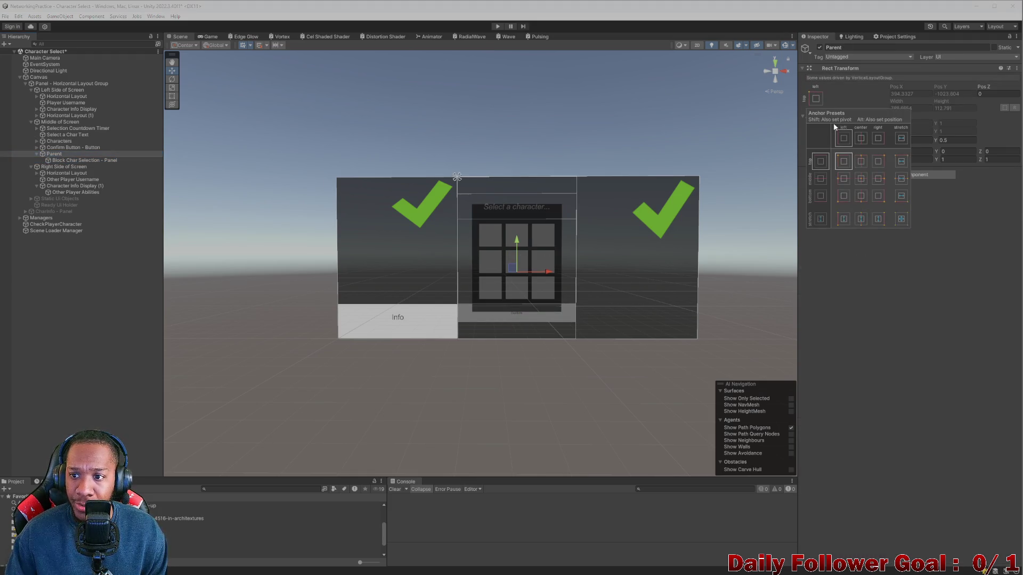
left_click(61, 122)
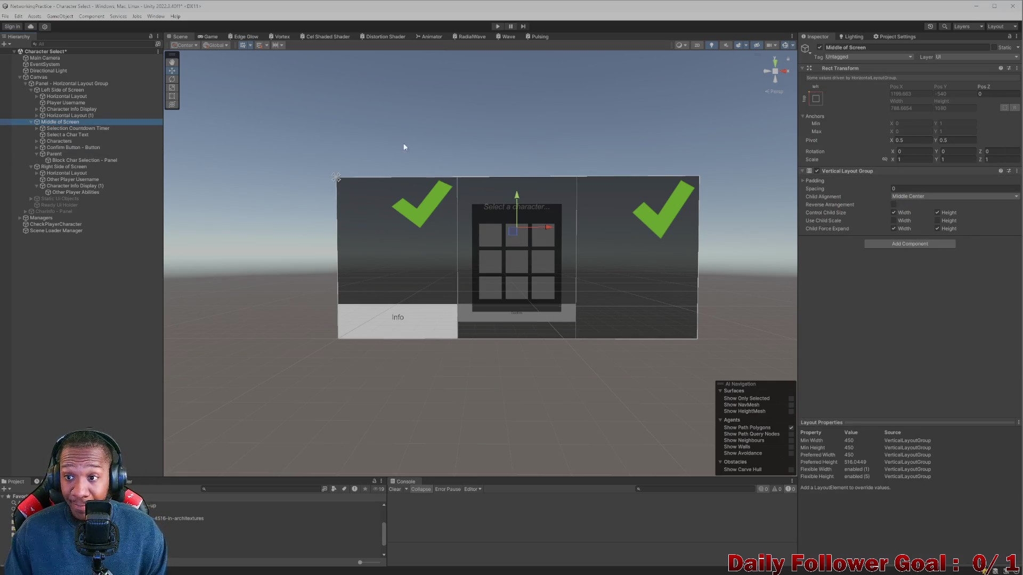
left_click(59, 154)
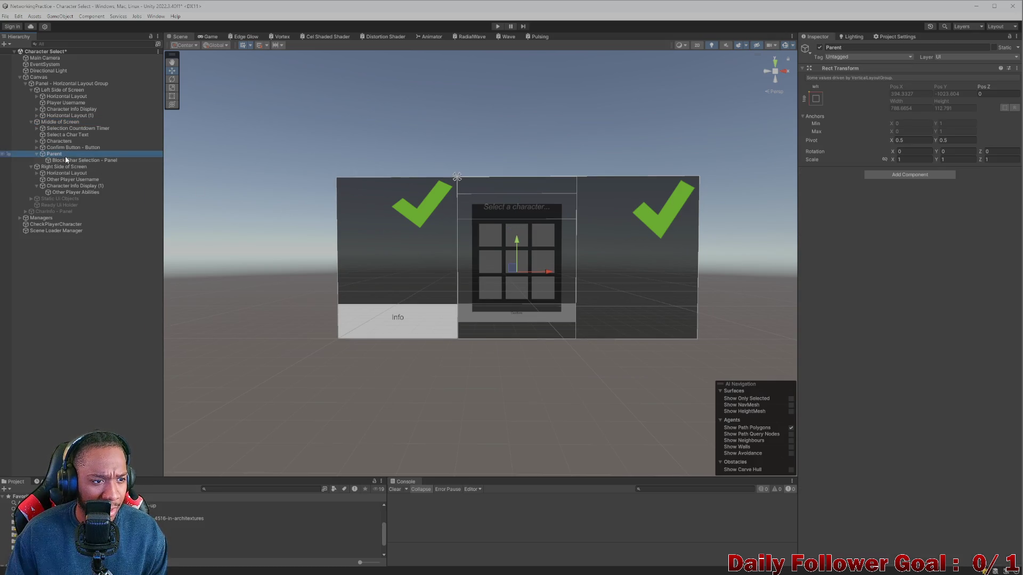
left_click(66, 160)
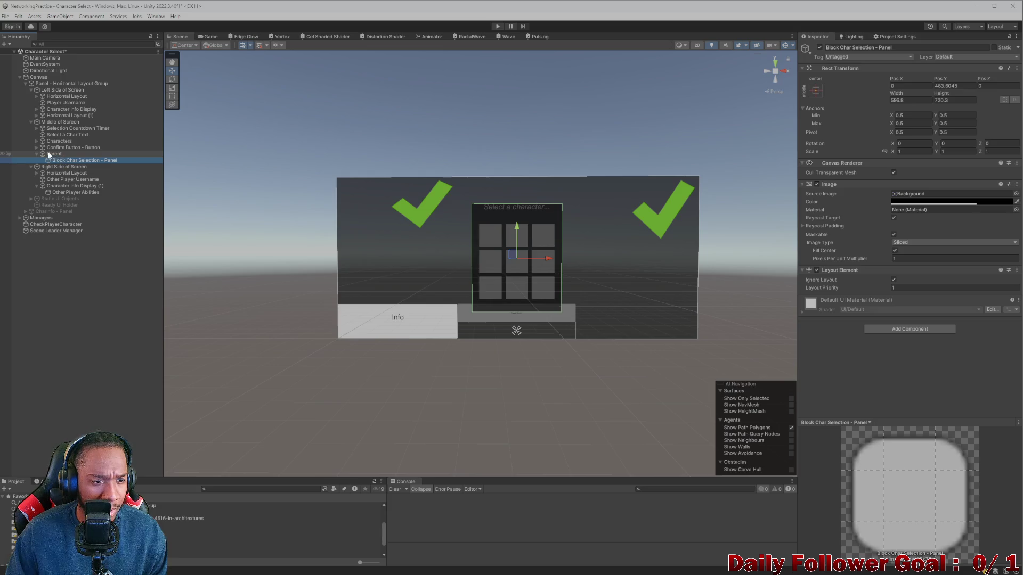
left_click(50, 154)
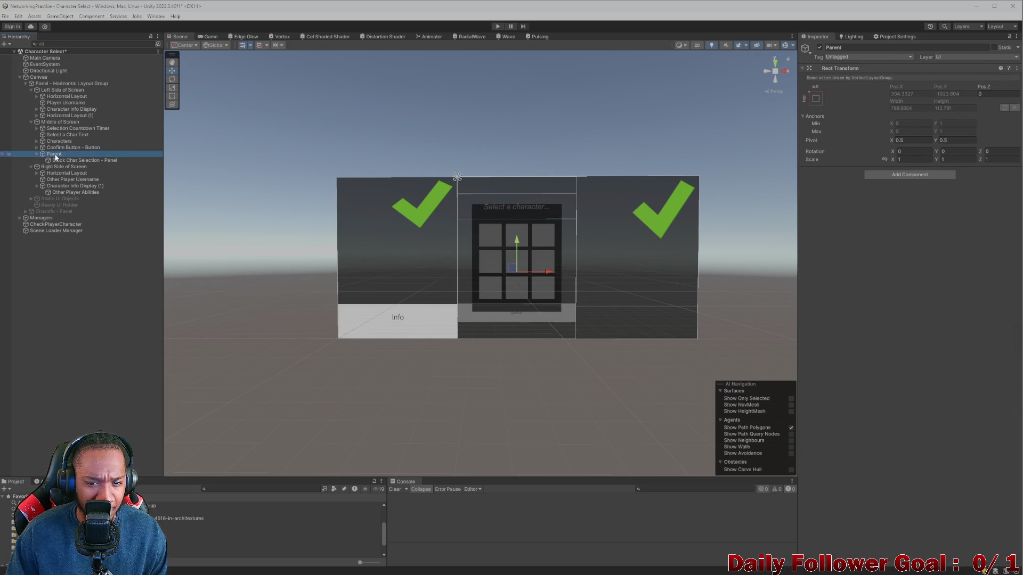
scroll(609, 307, "up", 5)
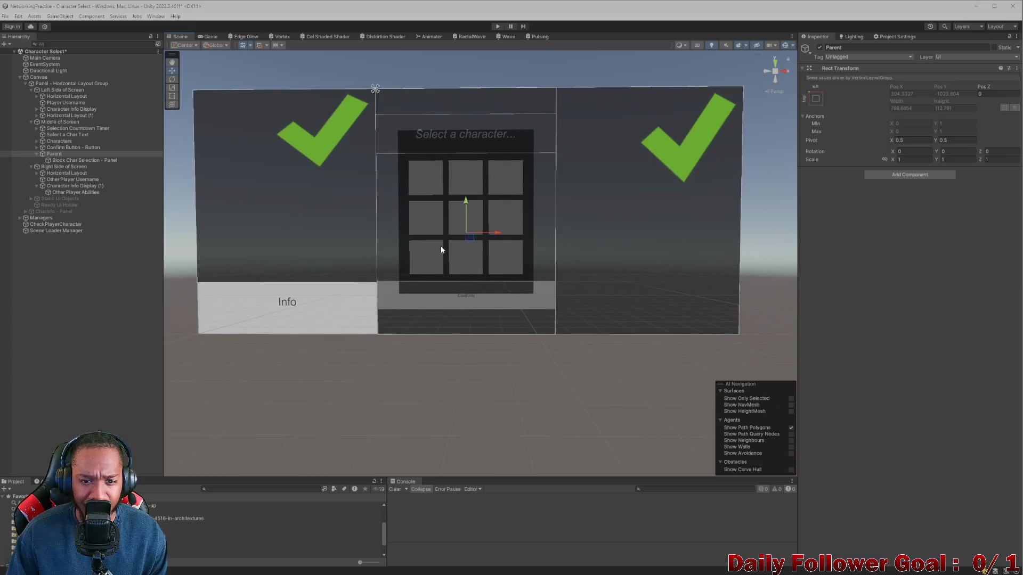
left_click(66, 161)
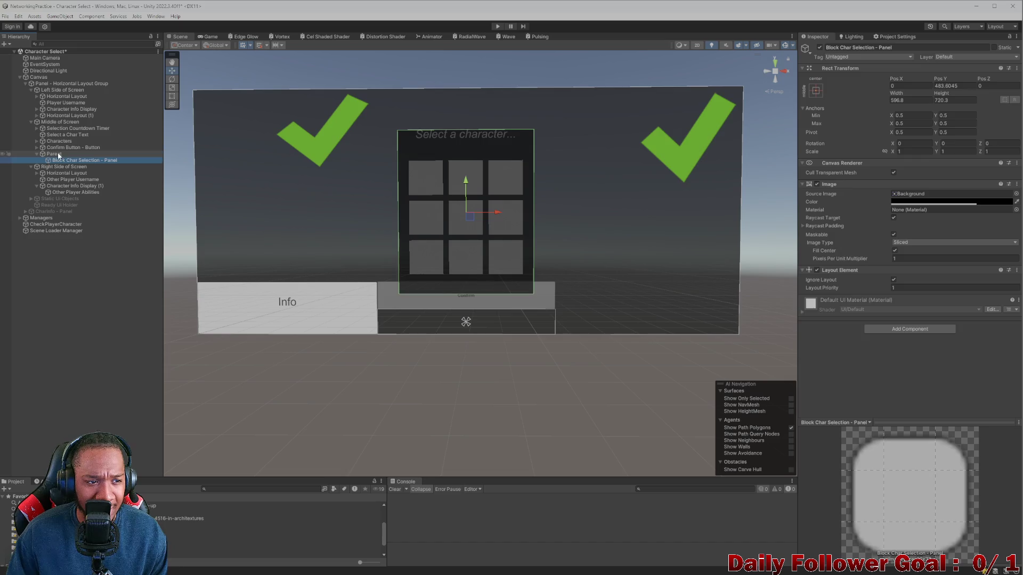
left_click(59, 155)
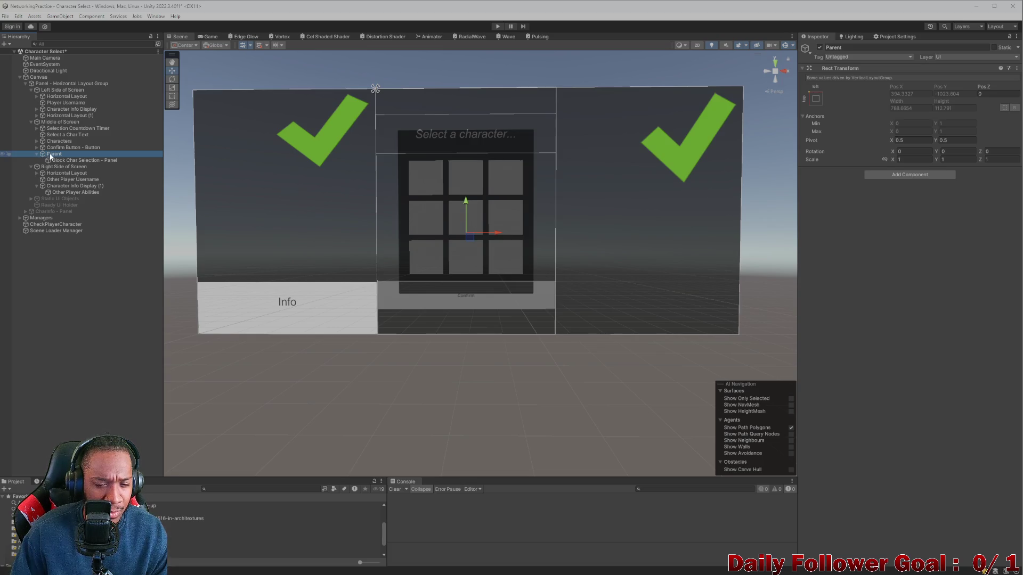
- Move Parent above Confirm Button - Button in the hierarchy
left_click(820, 47)
left_click(820, 47)
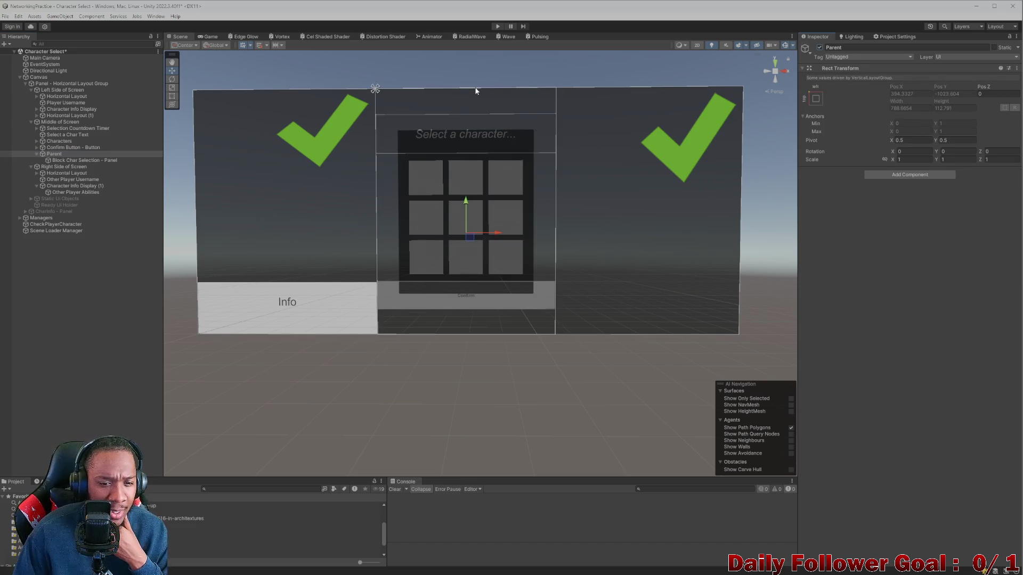
left_click_drag(54, 154, 63, 145)
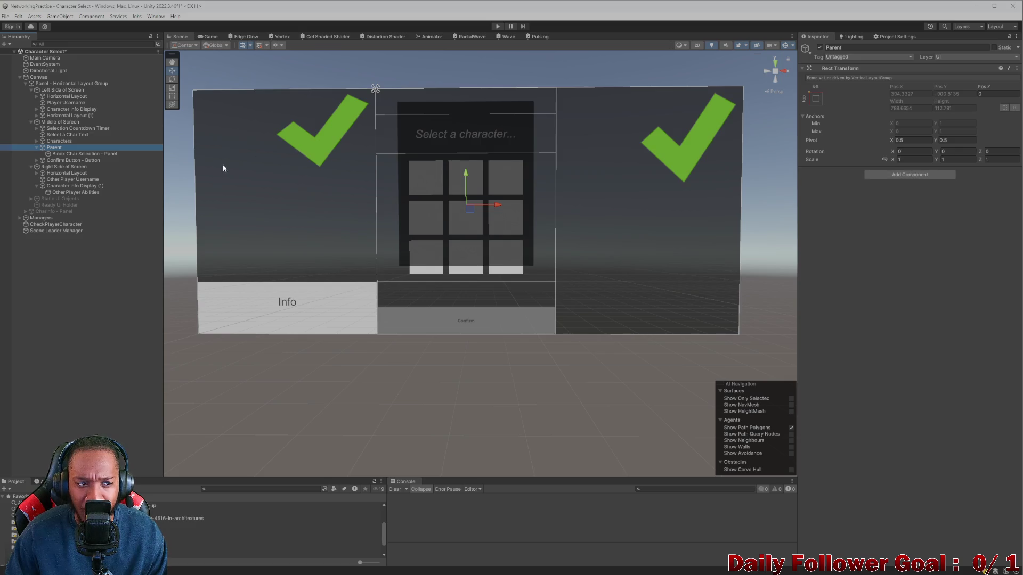
- Set the Block Char Selection - Panel's height to 600 and its Pos Y to 0
left_click(98, 154)
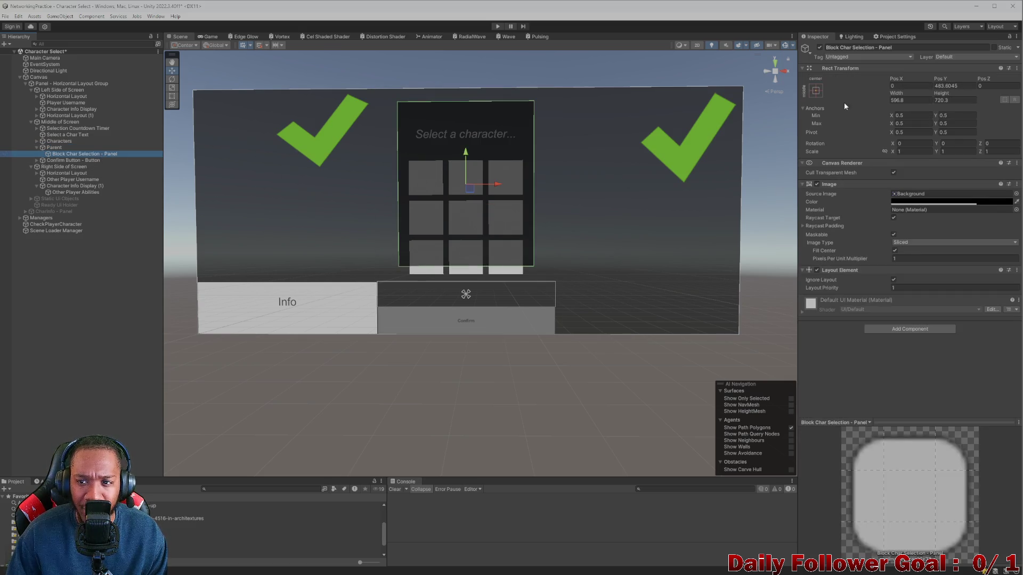
left_click(957, 100)
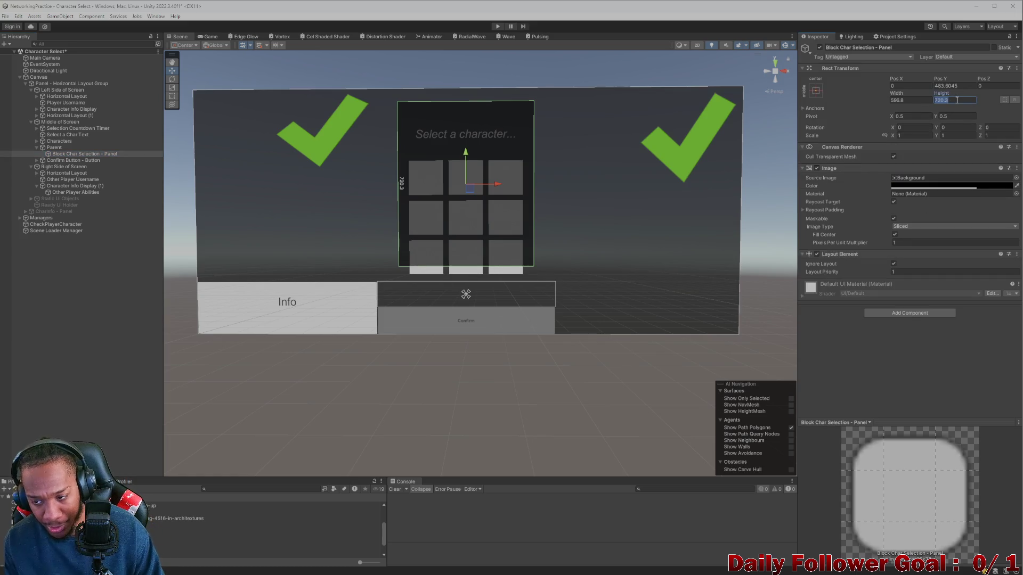
type("600")
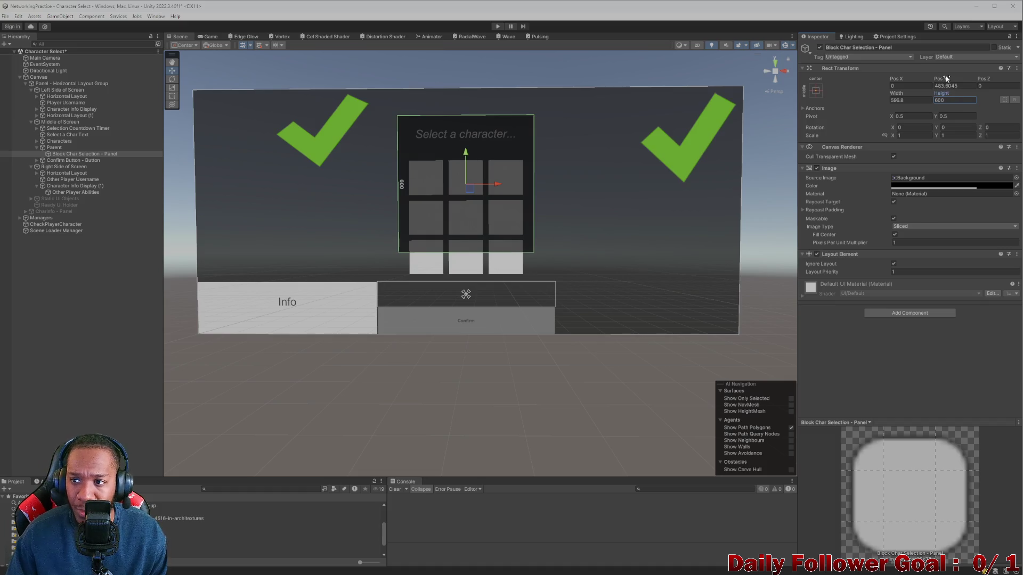
left_click(953, 84)
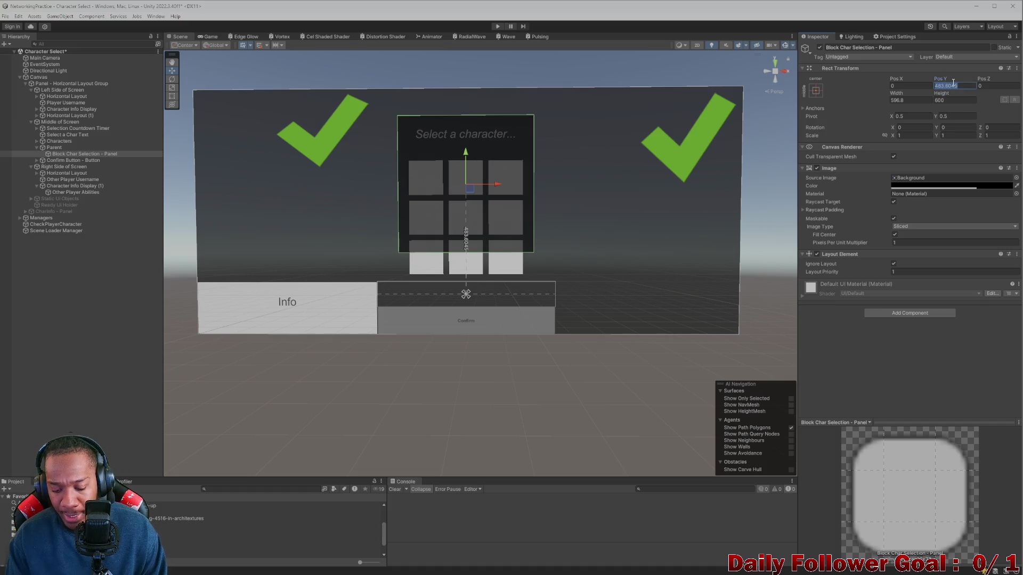
type("0")
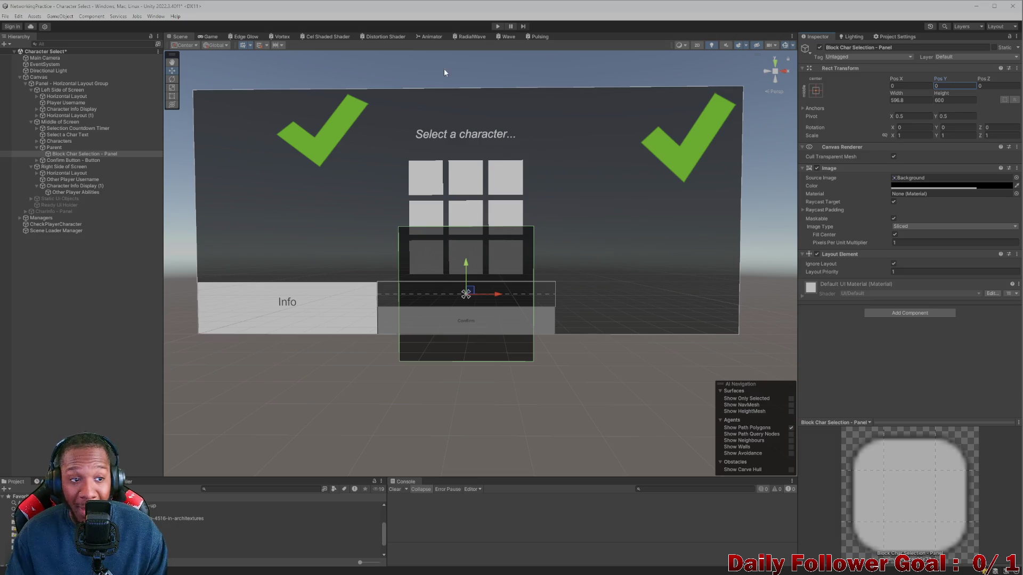
- Move the panel up to Pos Y 335 behind the grid, collapse Parent, and preview the Game view
left_click(59, 148)
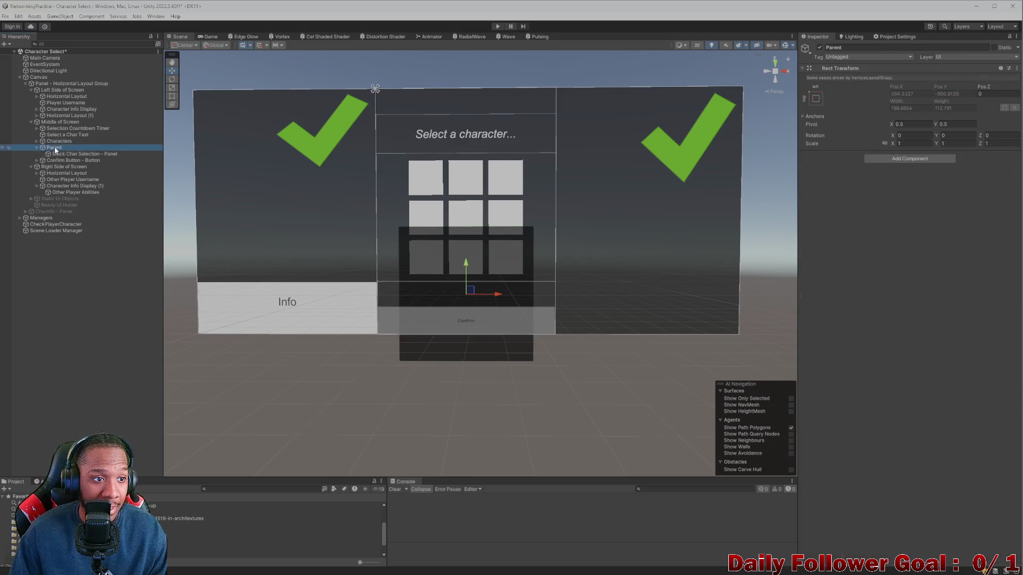
left_click(75, 154)
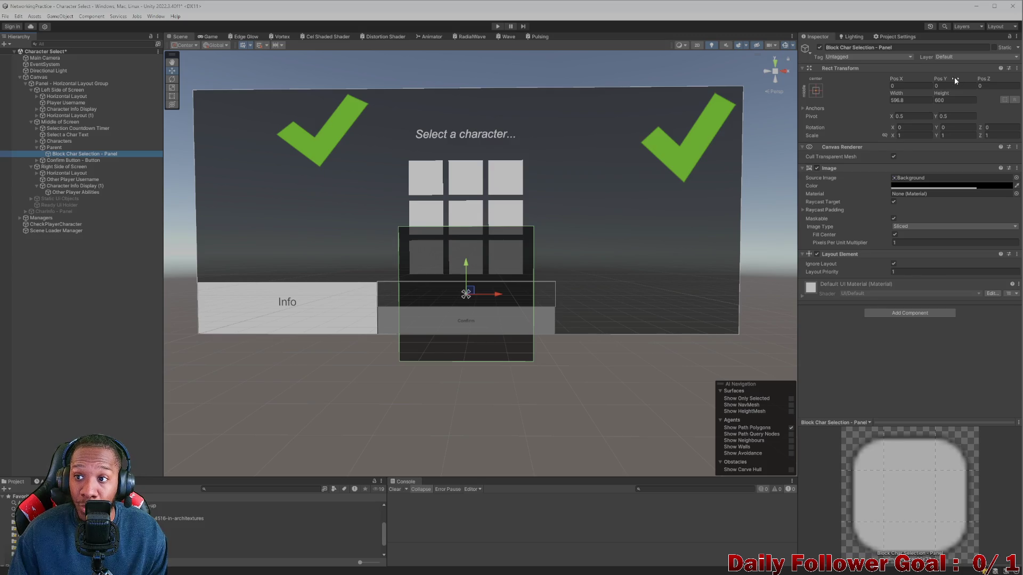
left_click_drag(946, 78, 1012, 78)
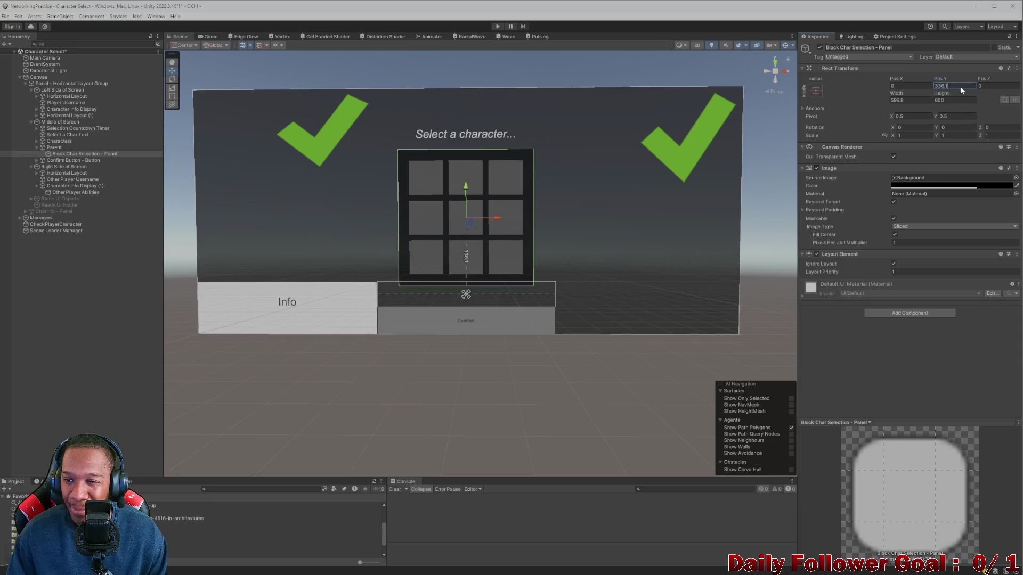
type("33")
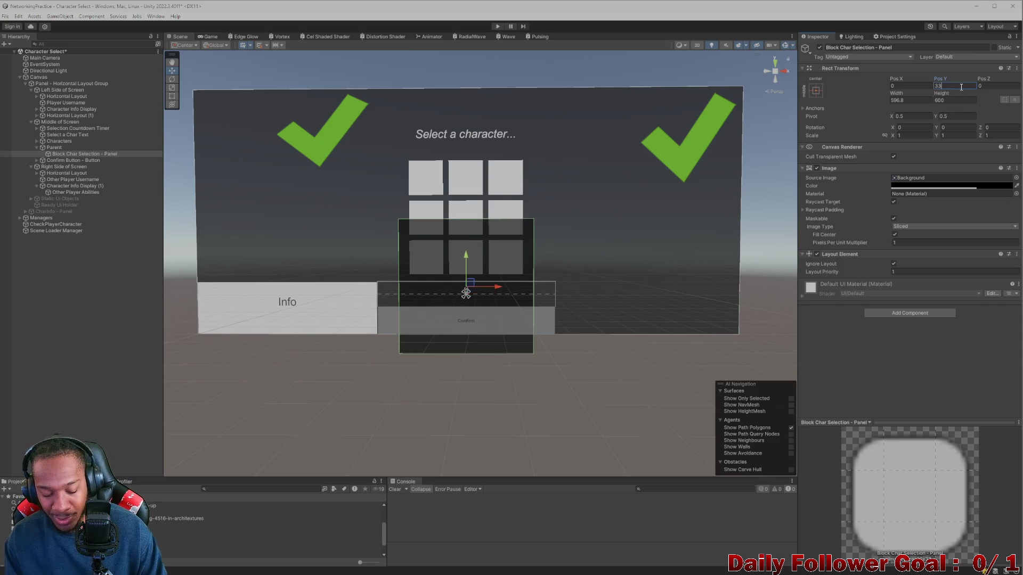
type("5")
key("Return")
left_click(42, 147)
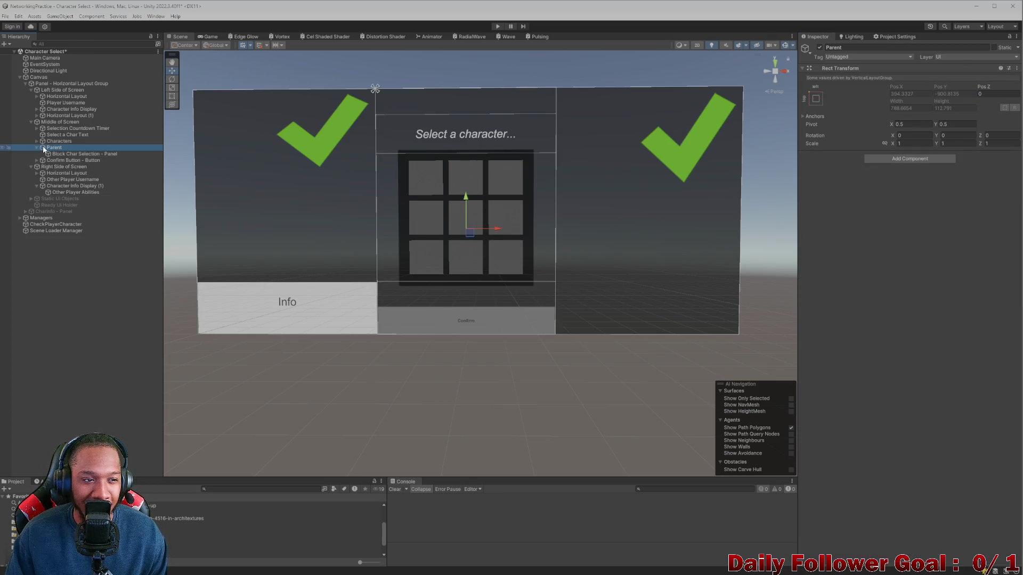
left_click(36, 148)
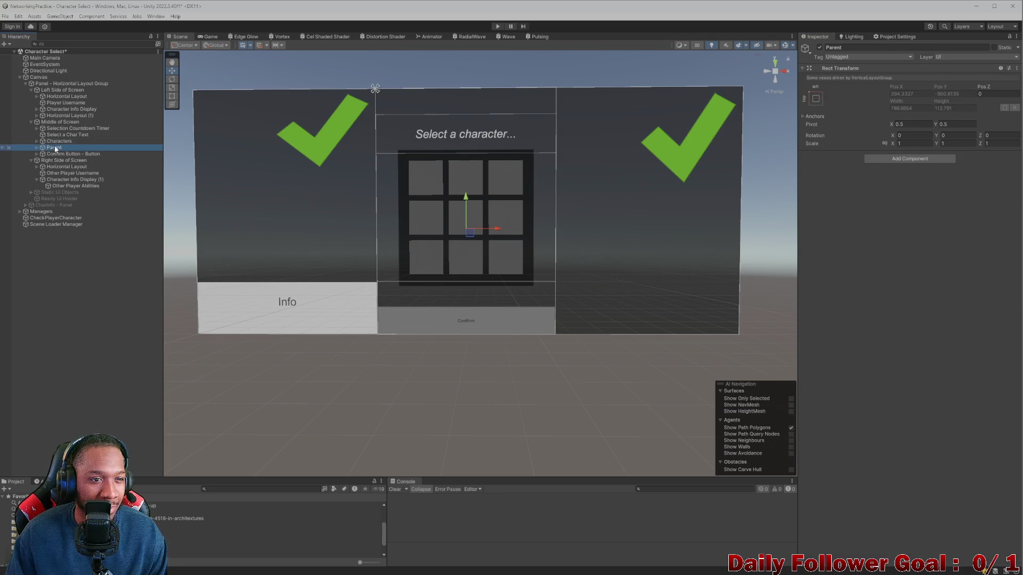
left_click(221, 39)
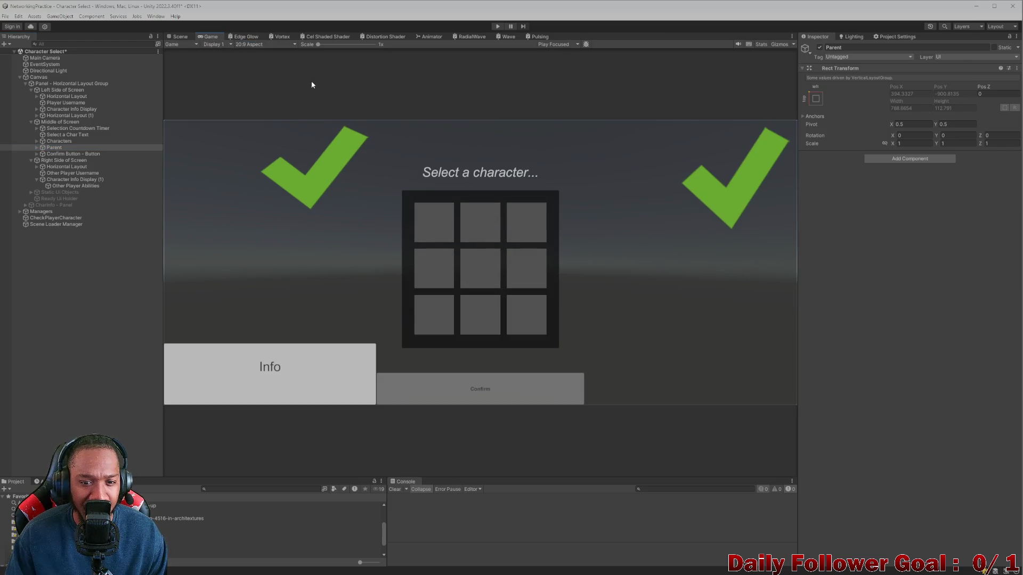
- Preview the character select layout at 4:3, 20:9 and portrait 9:20 aspect ratios
left_click(252, 45)
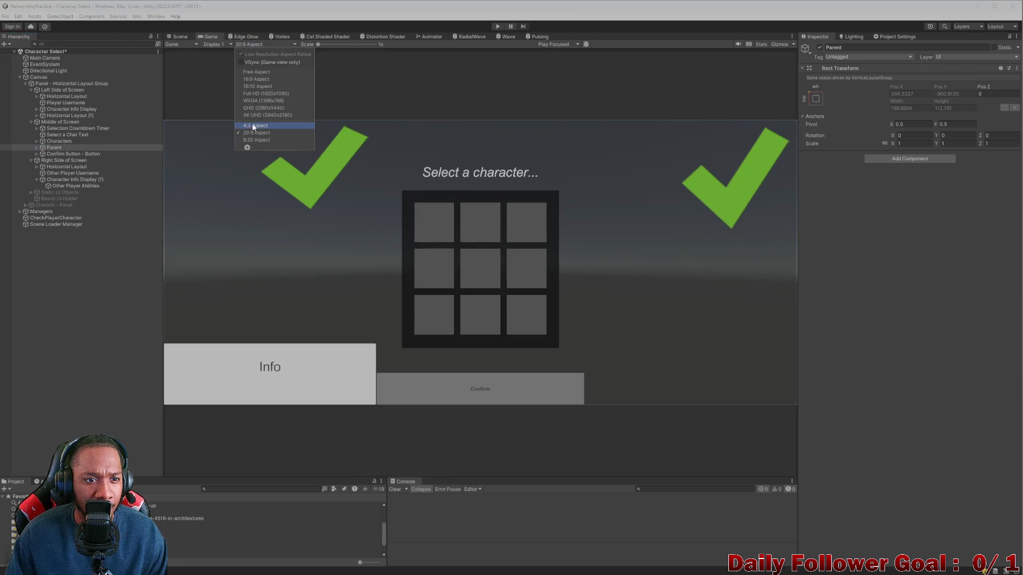
left_click(252, 125)
left_click(252, 45)
left_click(259, 133)
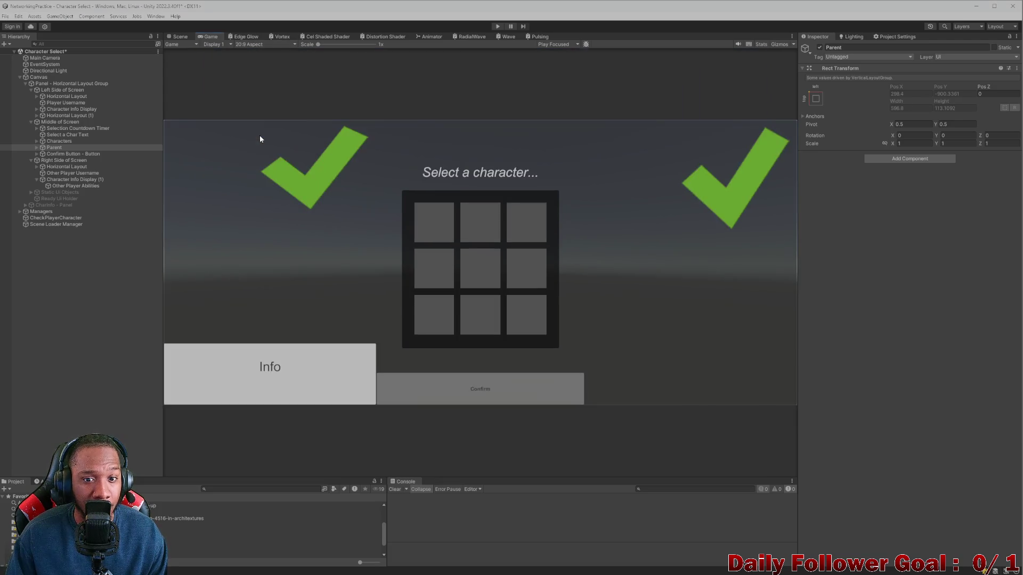
left_click(248, 45)
left_click(257, 139)
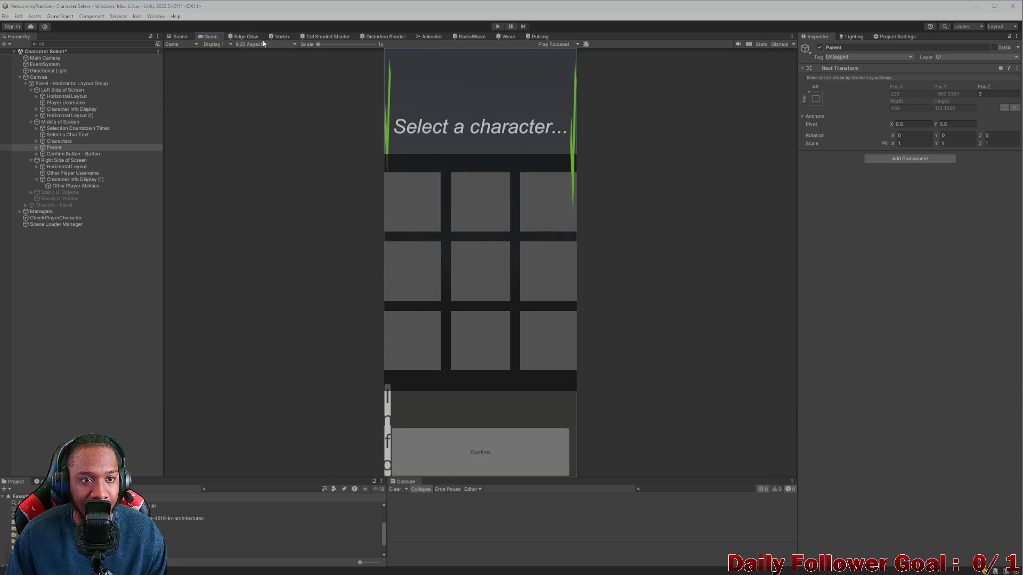
left_click(265, 44)
left_click(258, 132)
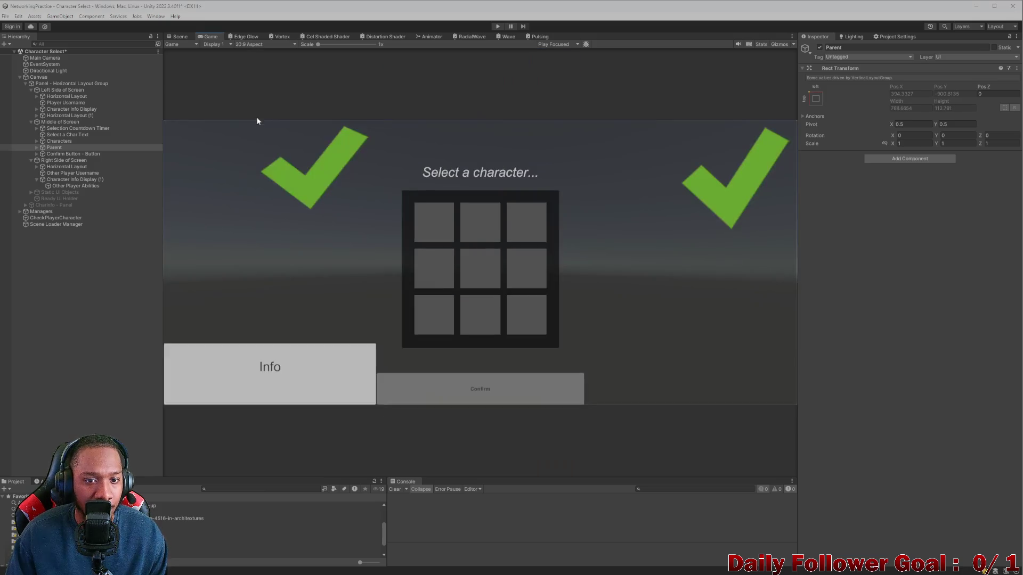
left_click(251, 46)
left_click(255, 125)
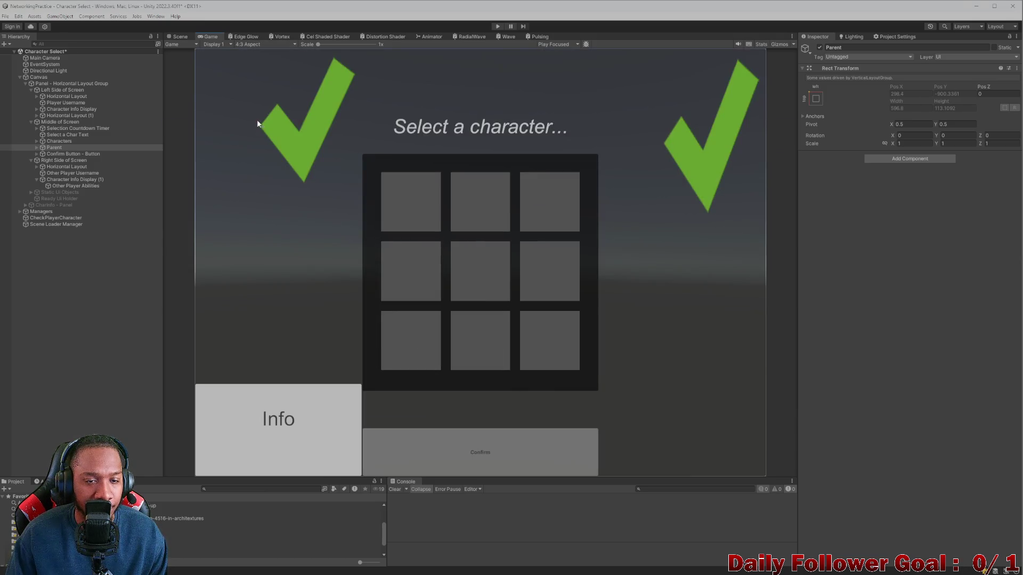
- Check 4K UHD, 4:3, 9:20 and 20:9, then settle on 16:9 and return to the Scene view
left_click(268, 46)
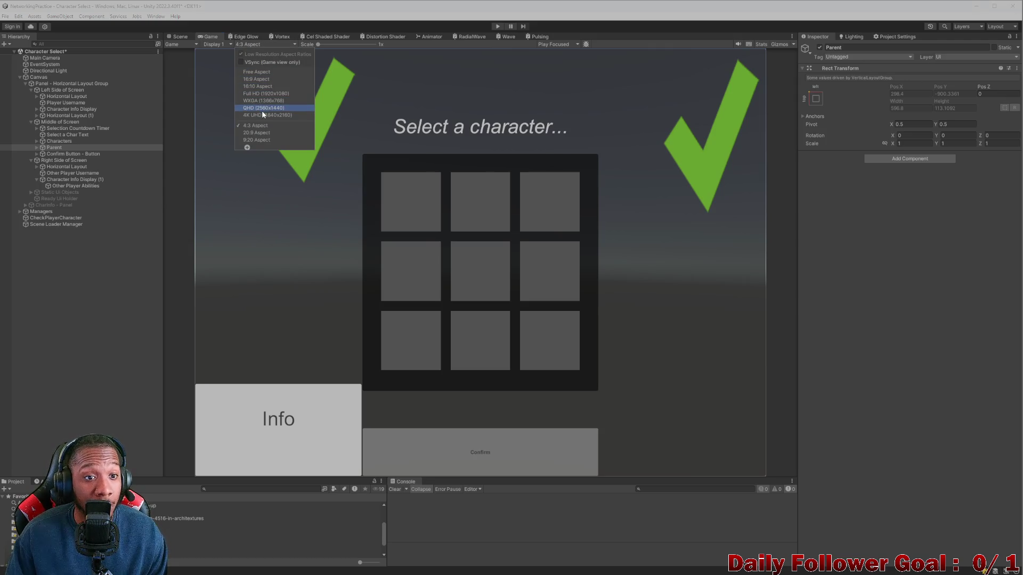
left_click(262, 114)
left_click(257, 45)
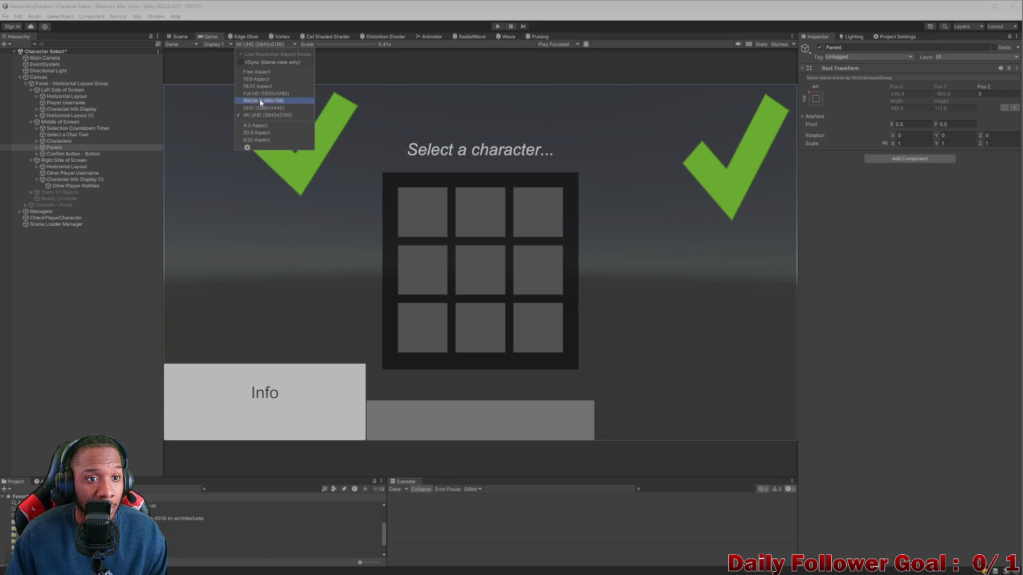
left_click(256, 125)
left_click(266, 45)
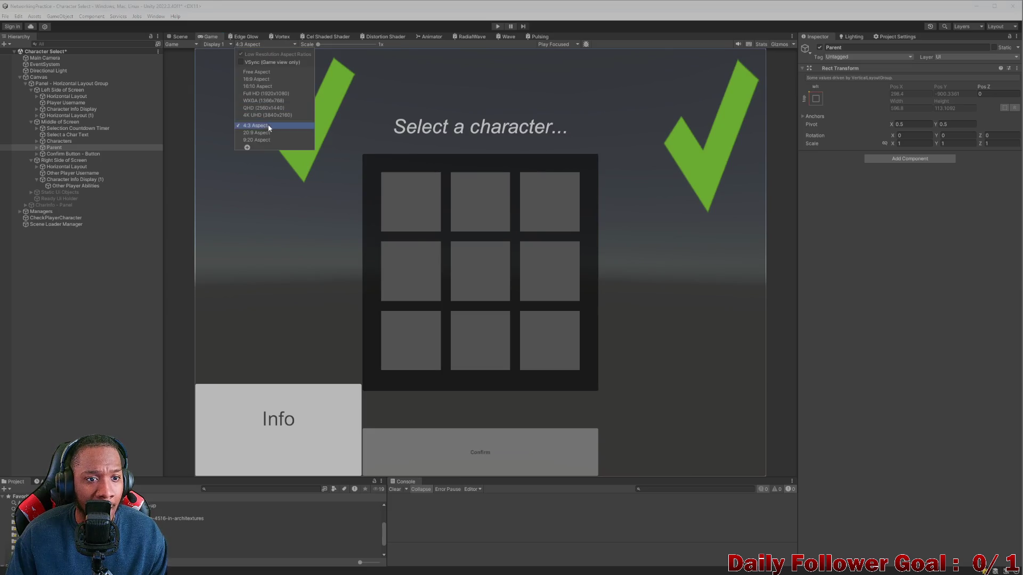
left_click(261, 140)
left_click(260, 45)
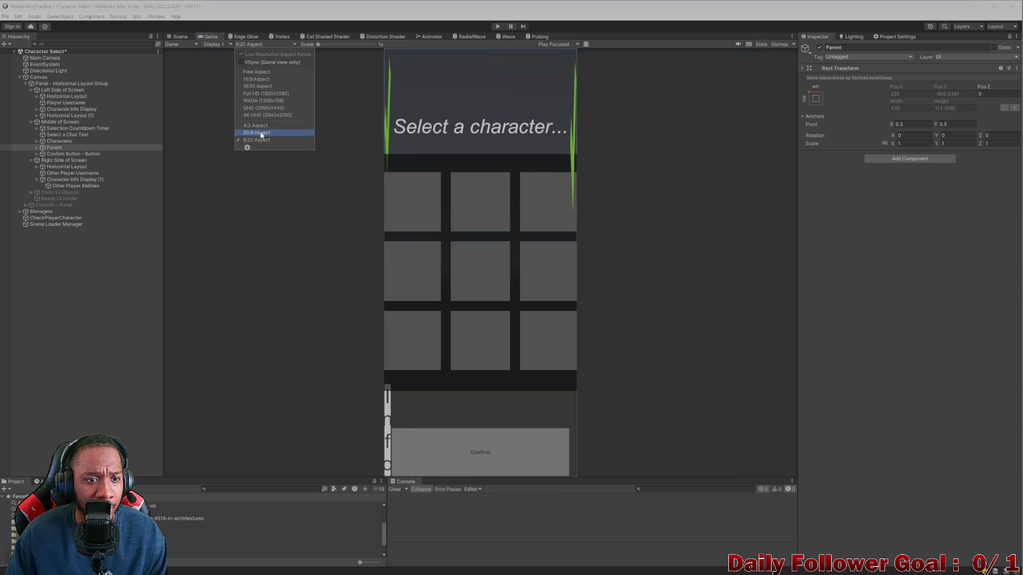
left_click(261, 133)
left_click(252, 45)
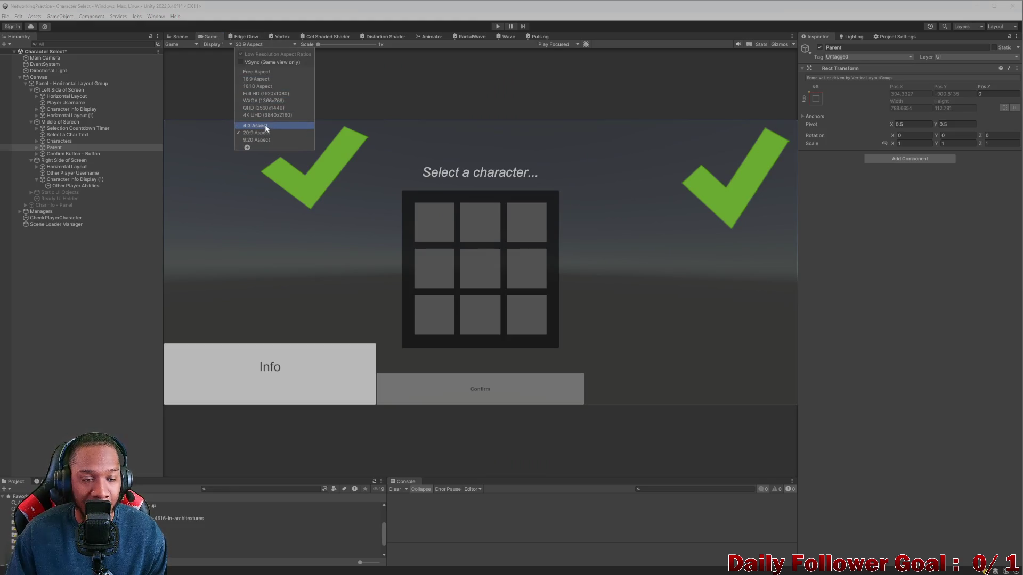
left_click(255, 78)
left_click(180, 37)
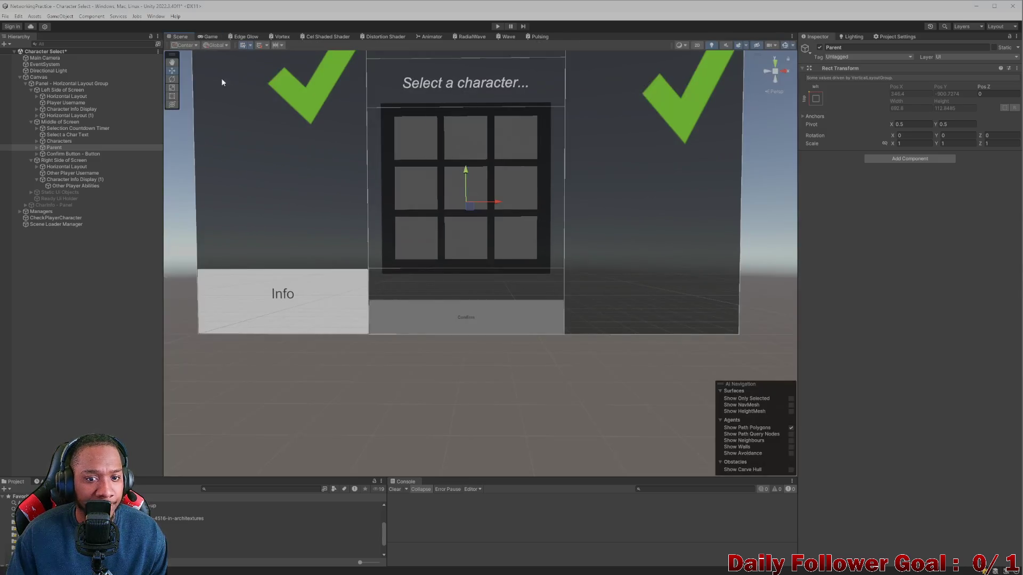
- Search 'lobby' in the Project panel and open the Lobby scene
left_click_drag(309, 119, 318, 137)
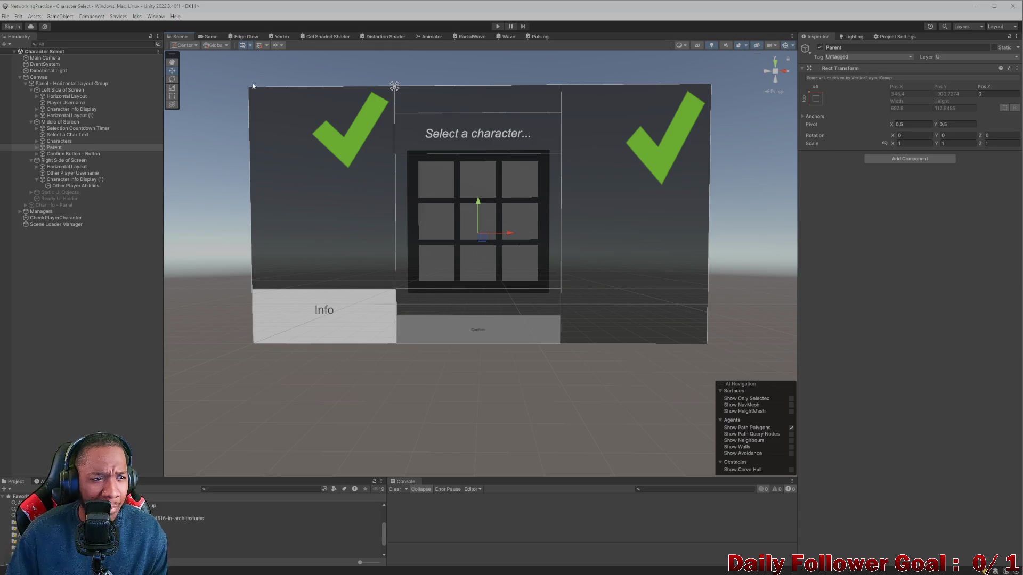
left_click(238, 490)
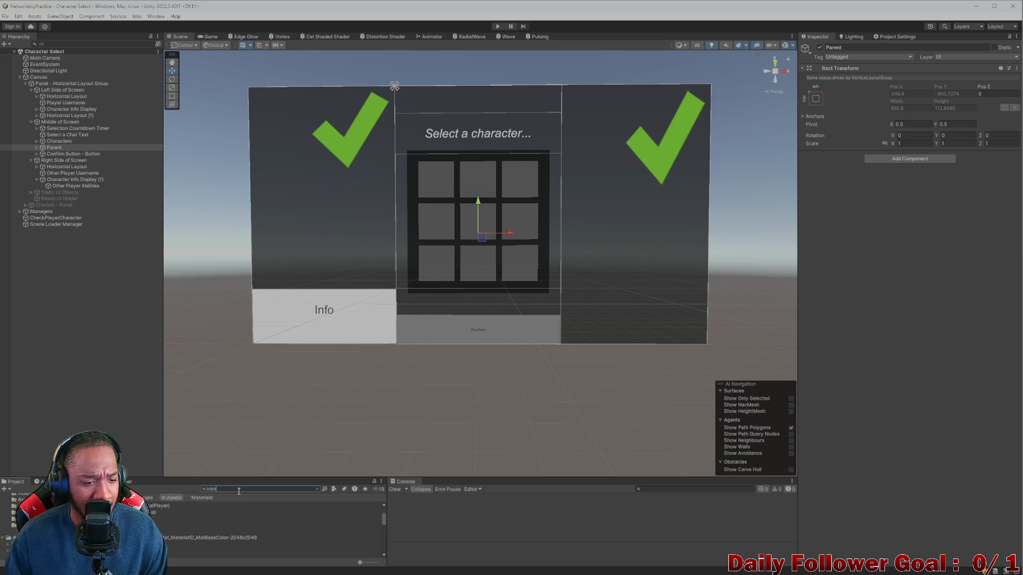
double_click(165, 511)
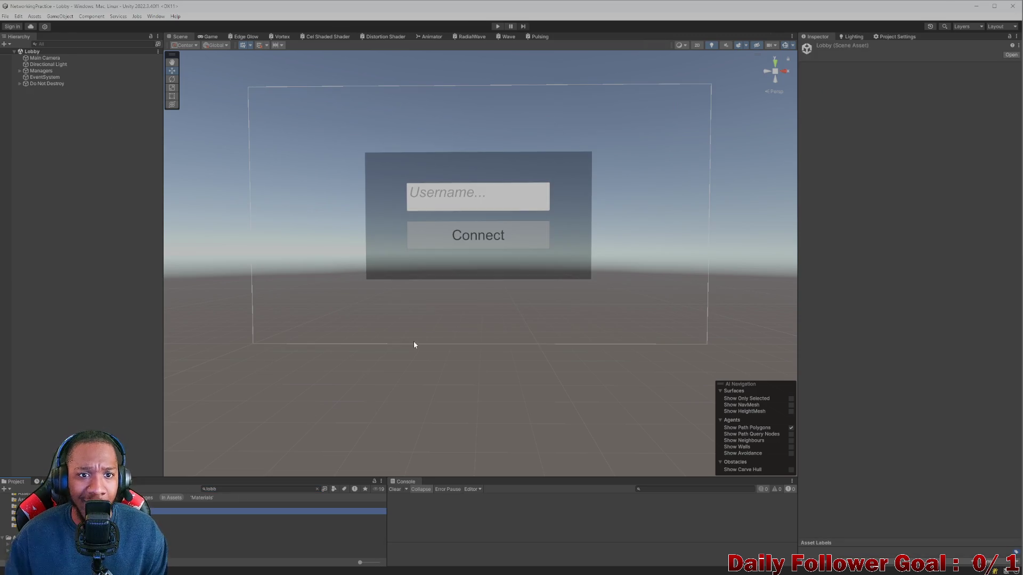
- Shrink the Unity window to the left of the desktop and bring Visual Studio forward
mouse_move(689, 23)
left_mouse_down()
mouse_move(582, 75)
mouse_move(446, 27)
left_mouse_up()
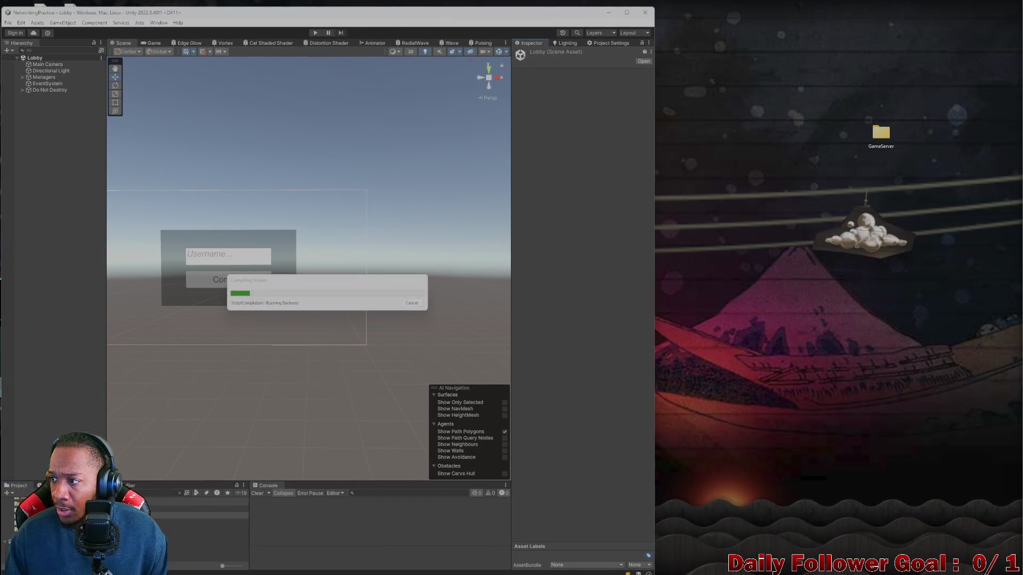
mouse_move(642, 573)
left_click(635, 528)
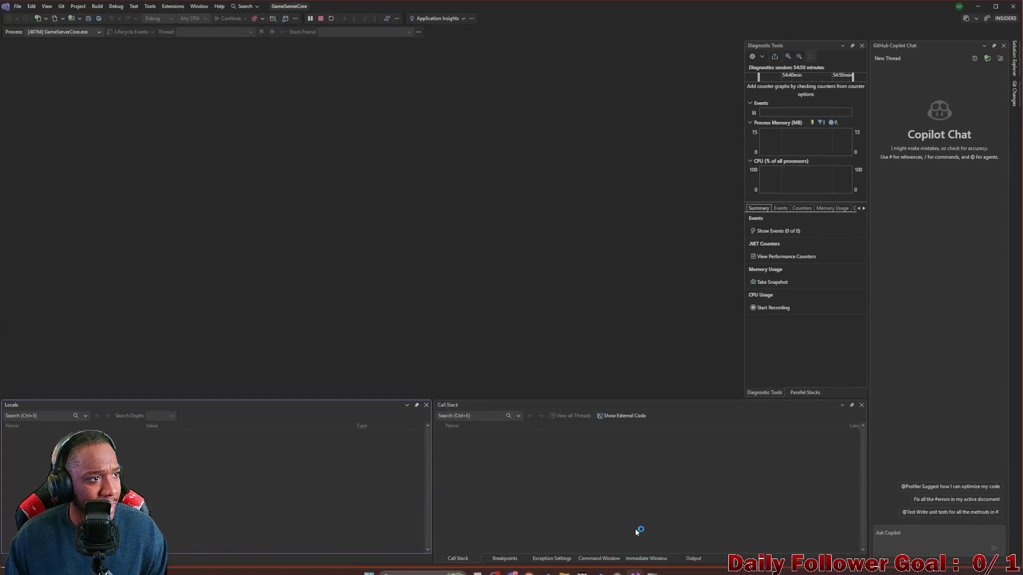
- Minimize Visual Studio so the NetworkingPractice build window shows beside Unity
left_click(976, 7)
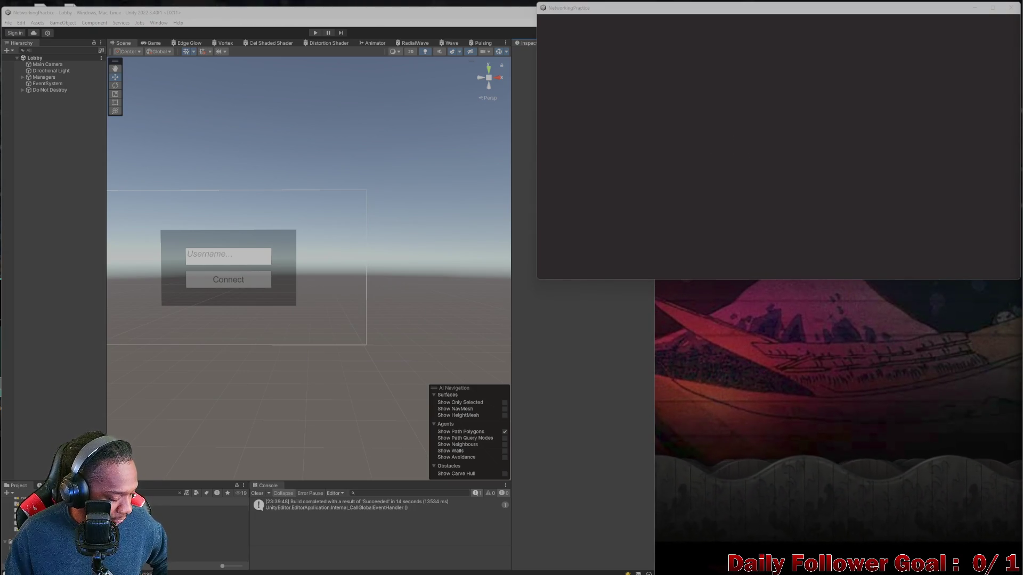
- Enter play mode and connect two players, one from the editor and one from the build, each with a username
left_click(316, 33)
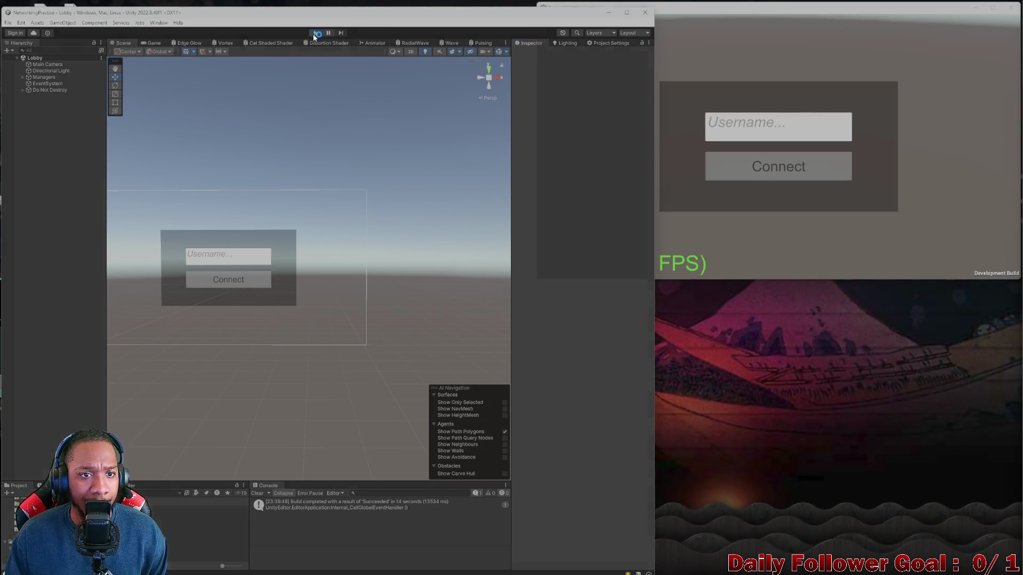
left_click(710, 27)
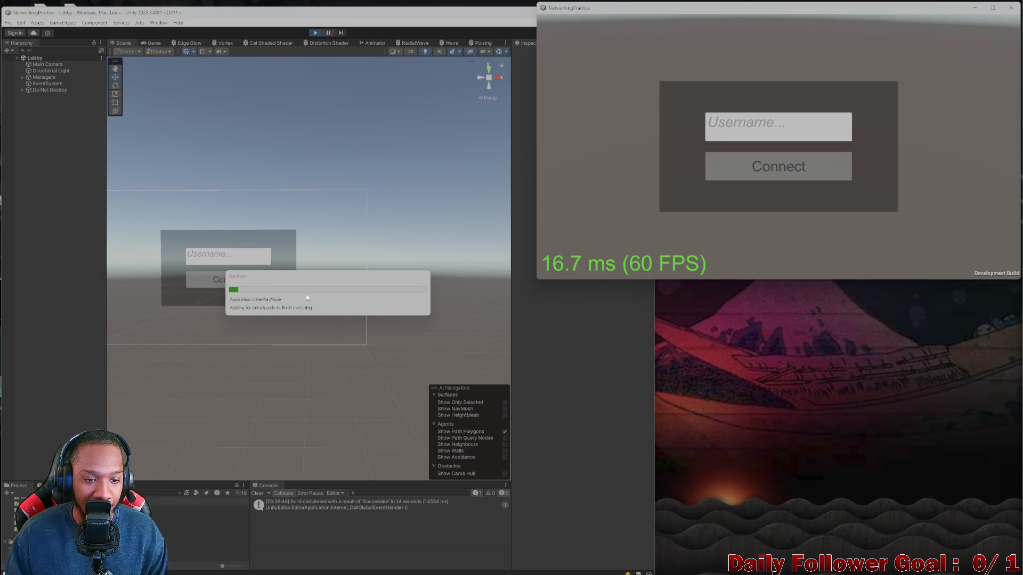
left_click(308, 251)
type("poll")
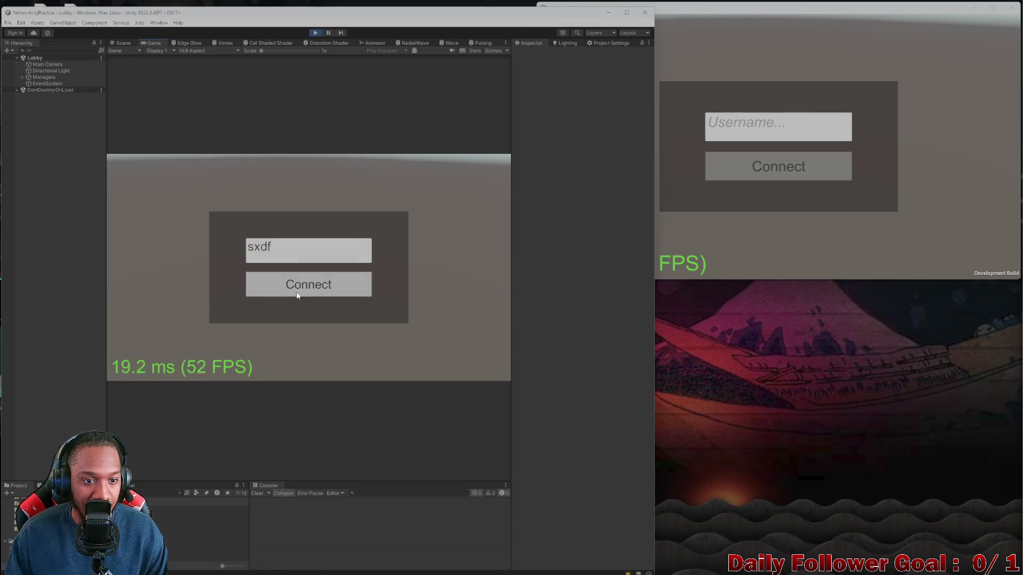
left_click(299, 285)
left_click(799, 127)
type("xcv")
left_click(765, 171)
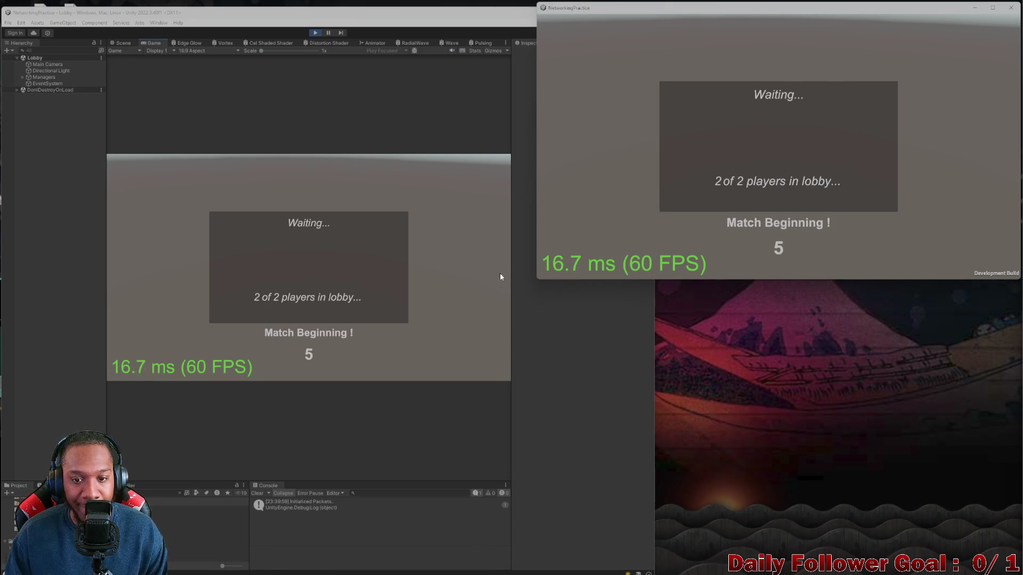
- Enlarge the build to inspect character select, then close it, stop playing, and maximize Unity
mouse_move(697, 9)
left_mouse_down()
mouse_move(691, 32)
mouse_move(609, 37)
mouse_move(604, 61)
mouse_move(550, 72)
left_mouse_up()
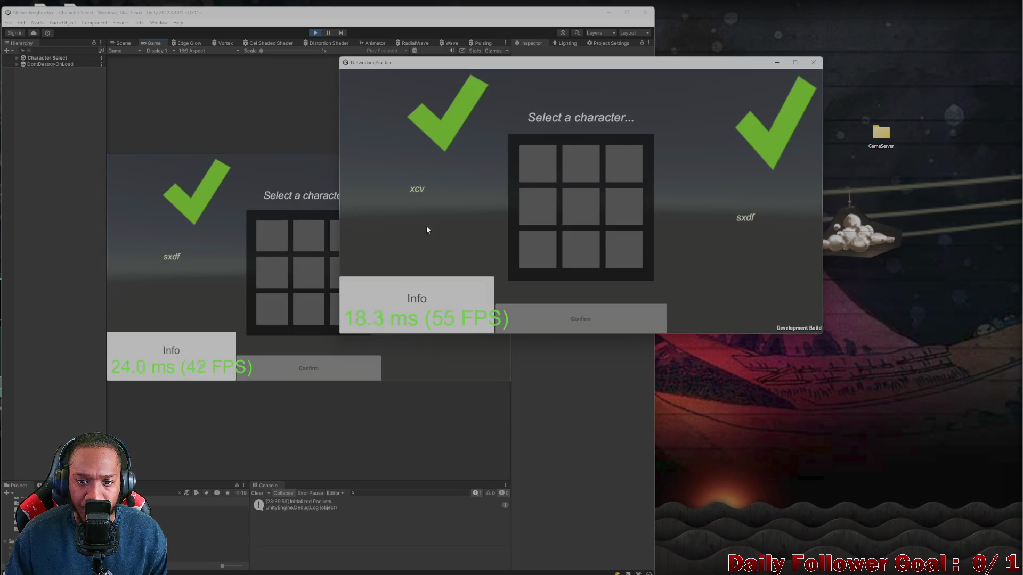
mouse_move(342, 337)
left_mouse_down()
mouse_move(621, 236)
mouse_move(653, 446)
mouse_move(353, 483)
mouse_move(190, 230)
mouse_move(244, 112)
mouse_move(360, 105)
mouse_move(314, 142)
mouse_move(730, 331)
mouse_move(568, 429)
mouse_move(214, 555)
mouse_move(27, 531)
mouse_move(46, 331)
mouse_move(1, 293)
mouse_move(119, 365)
mouse_move(539, 301)
mouse_move(760, 103)
mouse_move(250, 574)
mouse_move(2, 448)
mouse_move(1, 183)
mouse_move(32, 184)
mouse_move(331, 422)
mouse_move(620, 498)
mouse_move(701, 347)
mouse_move(1, 446)
mouse_move(1, 574)
mouse_move(1, 297)
mouse_move(1, 343)
mouse_move(107, 571)
mouse_move(544, 378)
mouse_move(696, 117)
mouse_move(669, 104)
mouse_move(737, 159)
mouse_move(447, 285)
mouse_move(23, 399)
mouse_move(36, 475)
mouse_move(23, 458)
mouse_move(15, 364)
mouse_move(171, 265)
mouse_move(187, 273)
mouse_move(203, 315)
mouse_move(195, 410)
mouse_move(422, 247)
mouse_move(464, 132)
mouse_move(274, 549)
mouse_move(98, 521)
mouse_move(176, 303)
mouse_move(213, 395)
mouse_move(148, 297)
mouse_move(153, 385)
mouse_move(85, 201)
mouse_move(174, 101)
mouse_move(165, 285)
mouse_move(79, 519)
mouse_move(610, 293)
mouse_move(315, 389)
mouse_move(219, 407)
mouse_move(148, 397)
mouse_move(149, 358)
left_mouse_up()
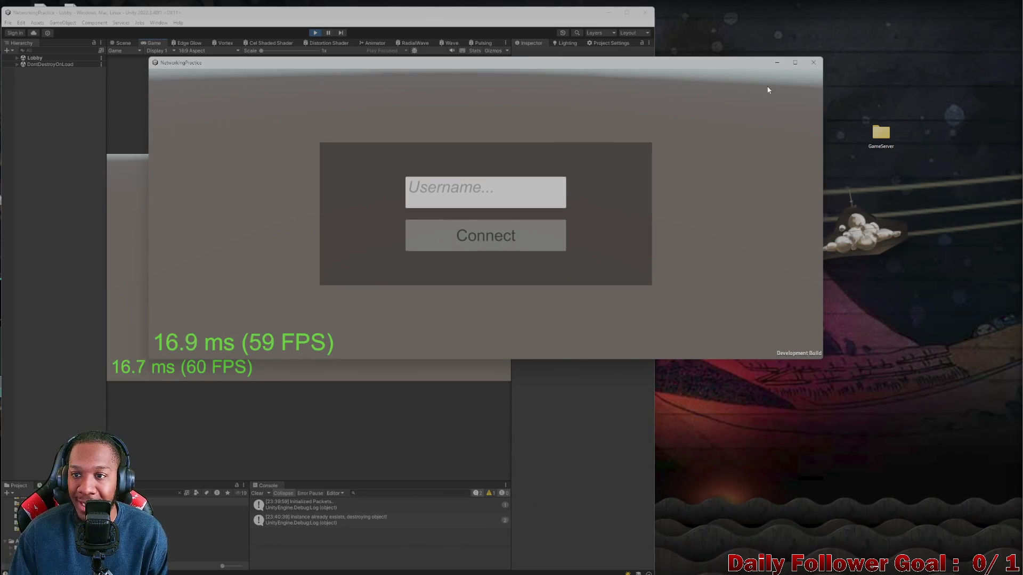
left_click(813, 63)
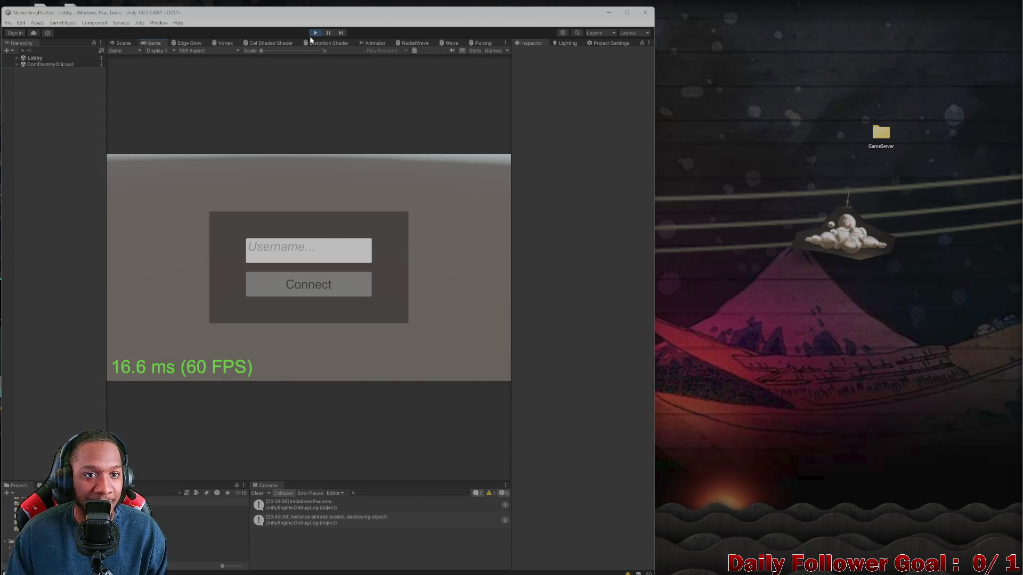
left_click(315, 32)
left_click_drag(395, 21, 395, 2)
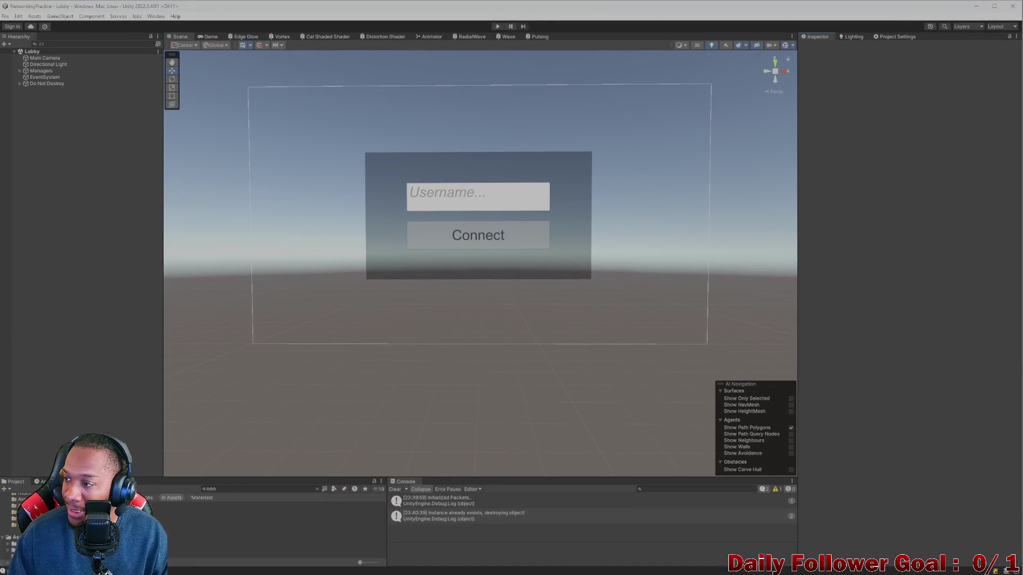